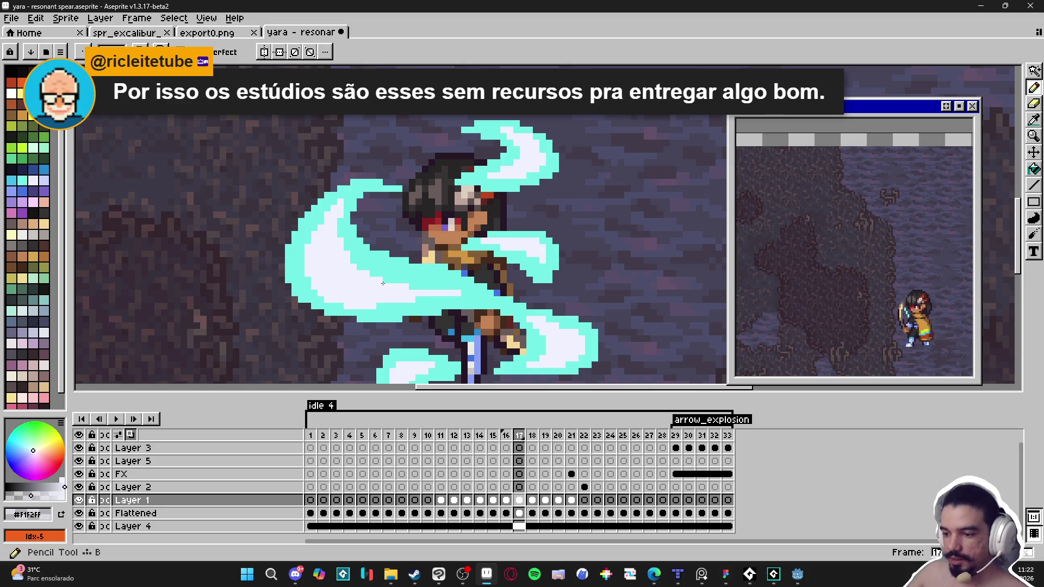
- Sample the slash's light cyan as the current drawing colour
alt+click(390, 280)
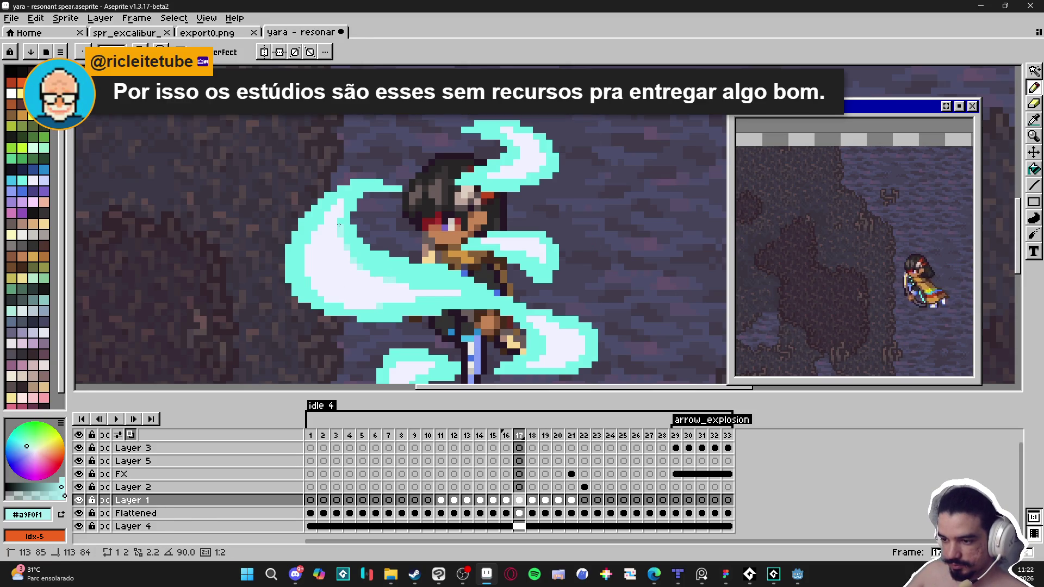
click(309, 240)
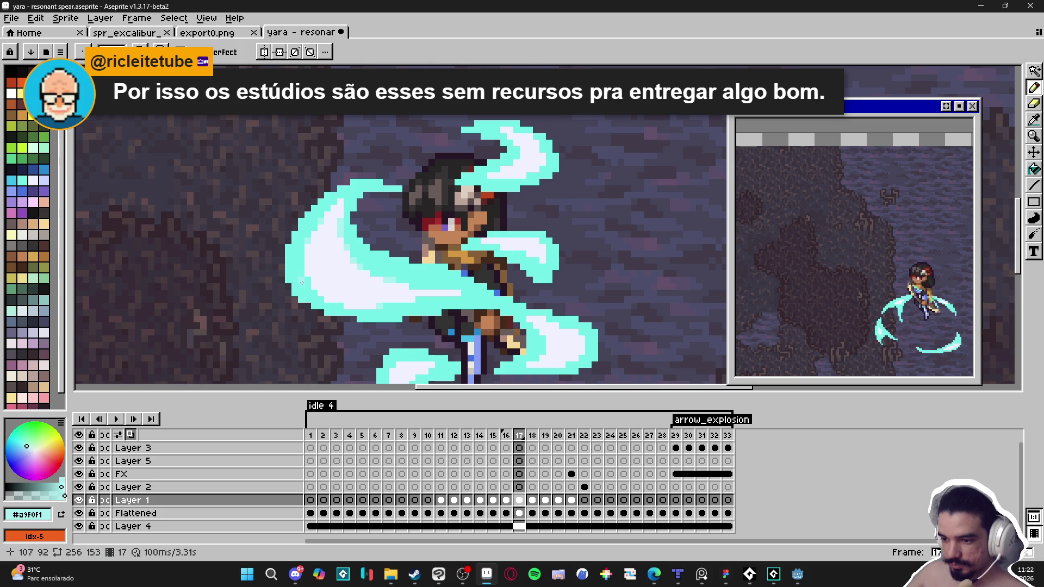
scroll(338, 307, down, 2)
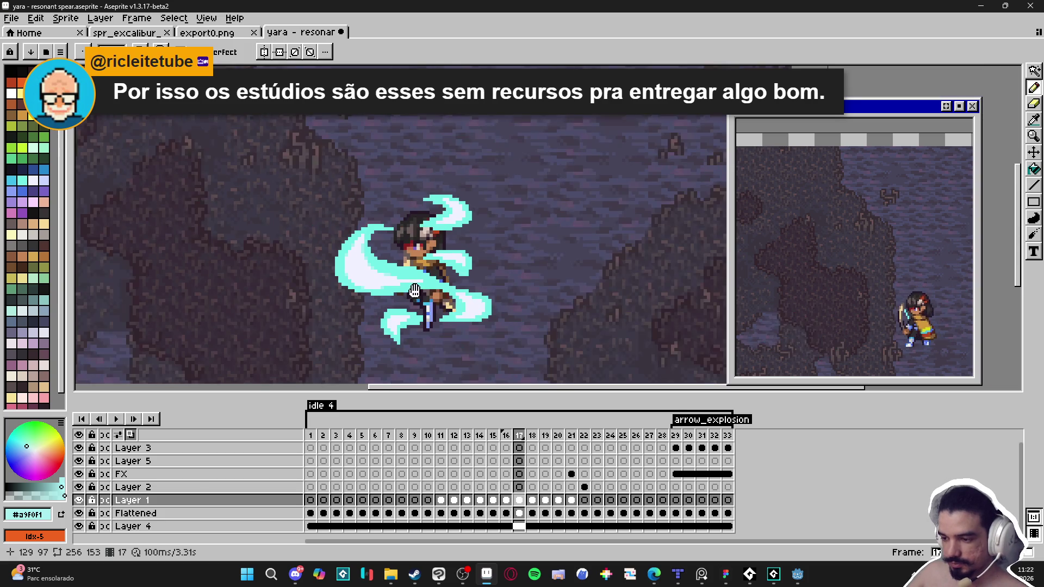
scroll(410, 280, up, 3)
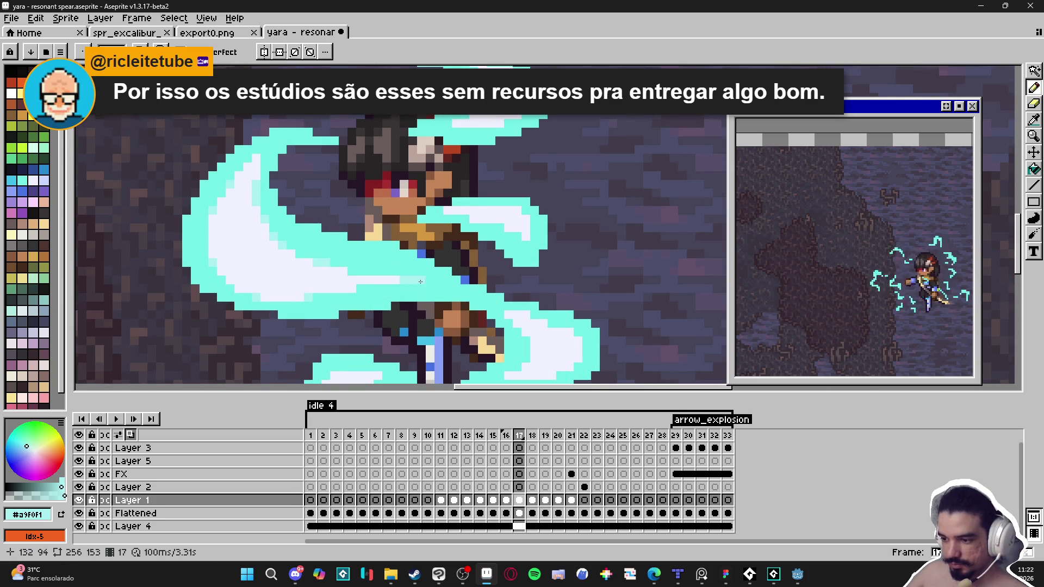
scroll(420, 281, down, 3)
scroll(453, 315, up, 2)
- Draw a short light cyan stroke extending the slash's right swoosh
drag(454, 316, 474, 324)
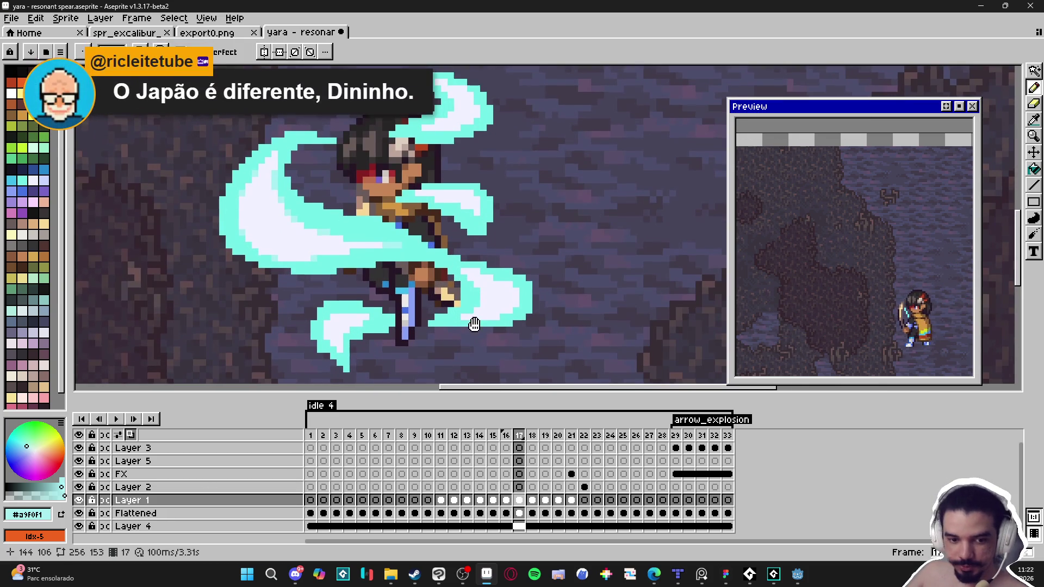
scroll(470, 330, up, 1)
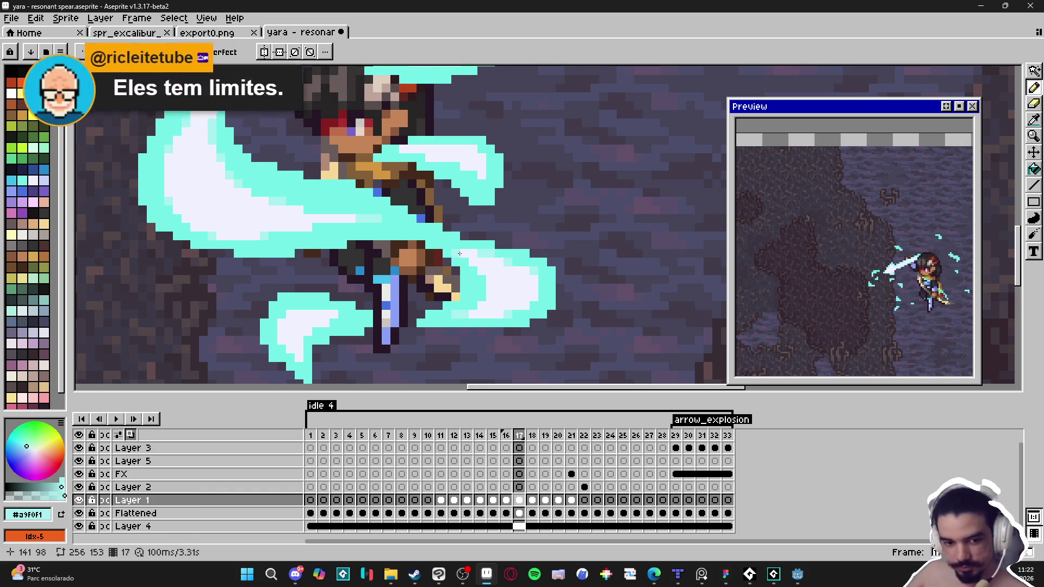
scroll(463, 251, up, 1)
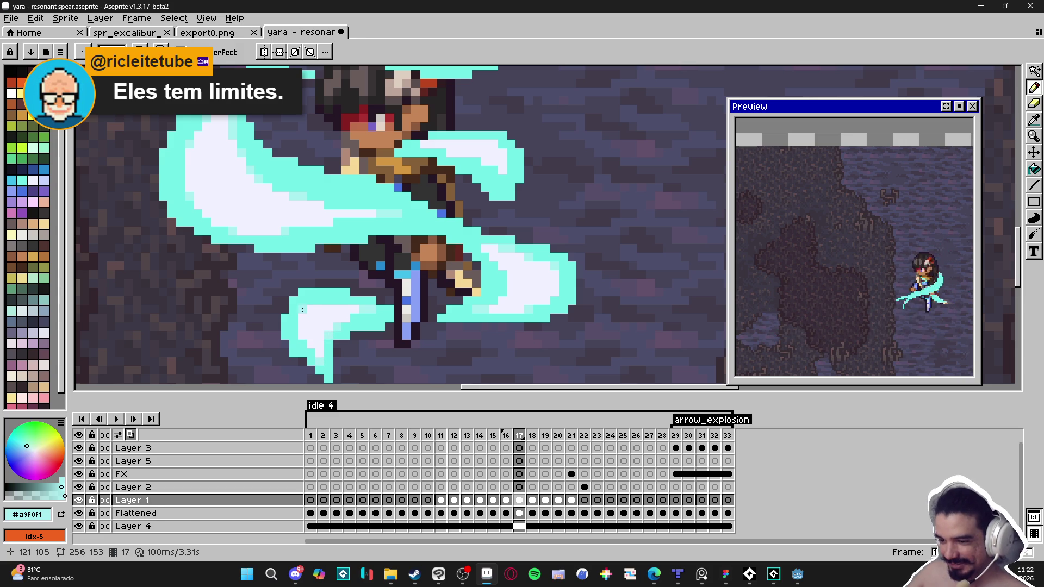
scroll(308, 309, down, 1)
scroll(315, 312, up, 2)
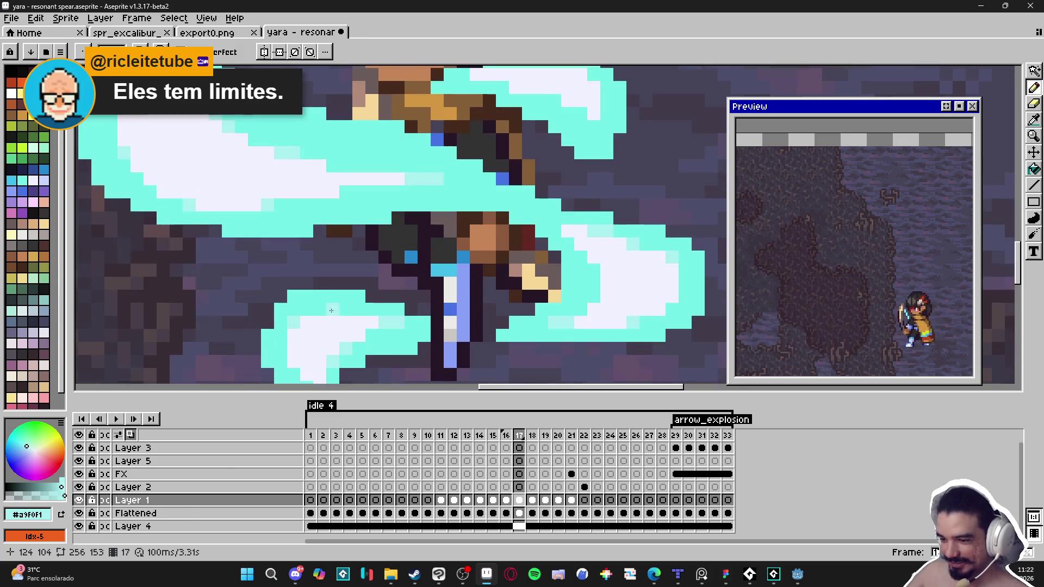
drag(323, 313, 350, 313)
scroll(354, 312, down, 2)
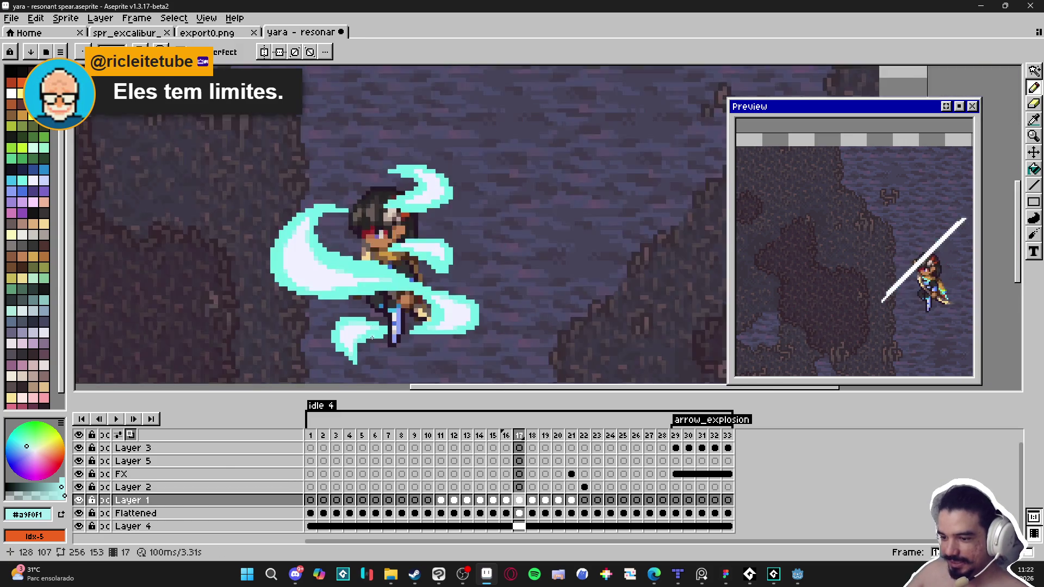
scroll(351, 316, up, 2)
key(i)
scroll(349, 319, down, 3)
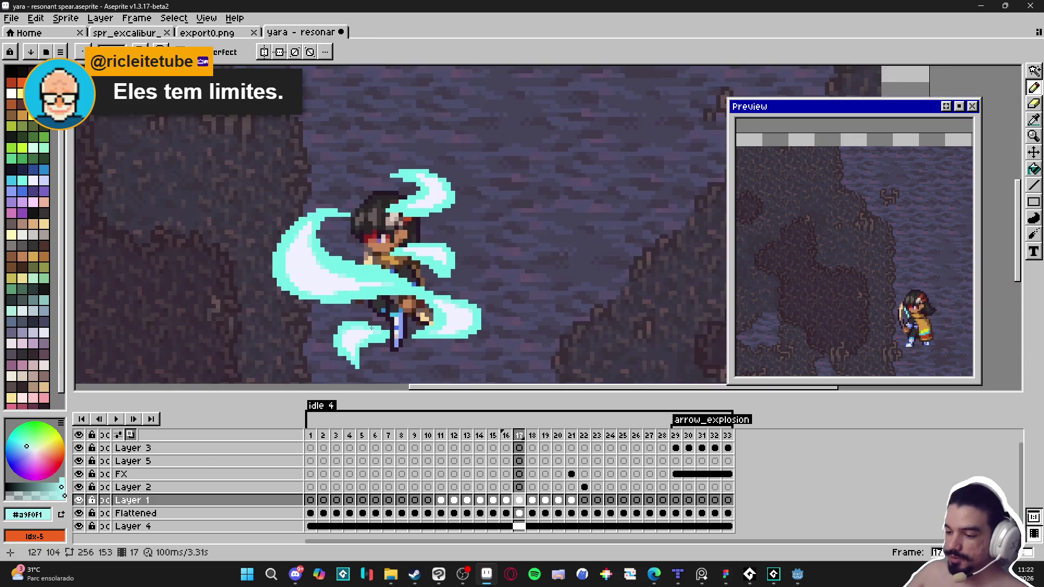
scroll(460, 290, up, 4)
- Paint light cyan pixels along the slash near the head, undoing the last one
key(b)
click(412, 264)
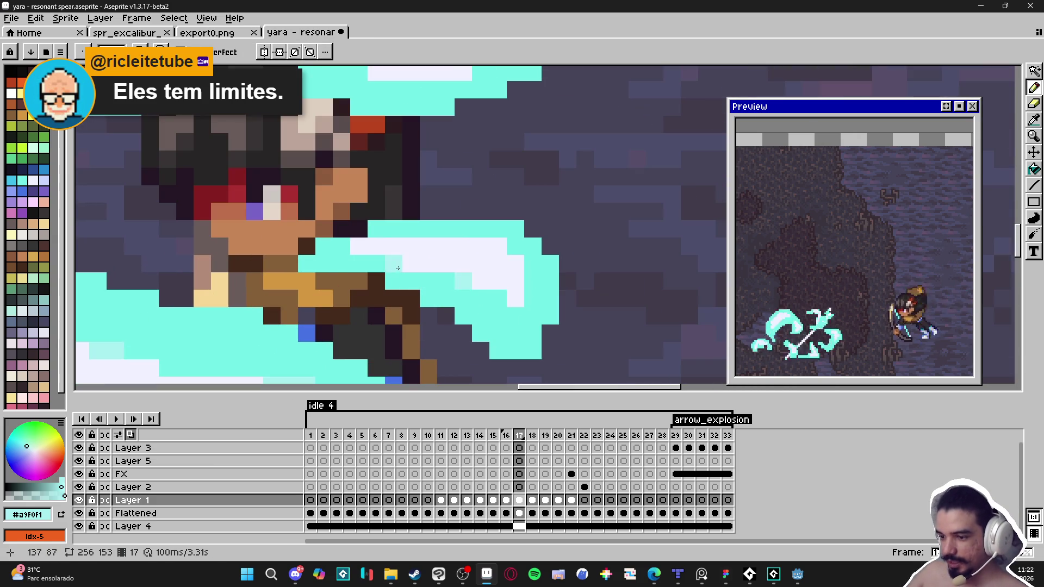
click(496, 315)
click(497, 298)
drag(516, 333, 509, 304)
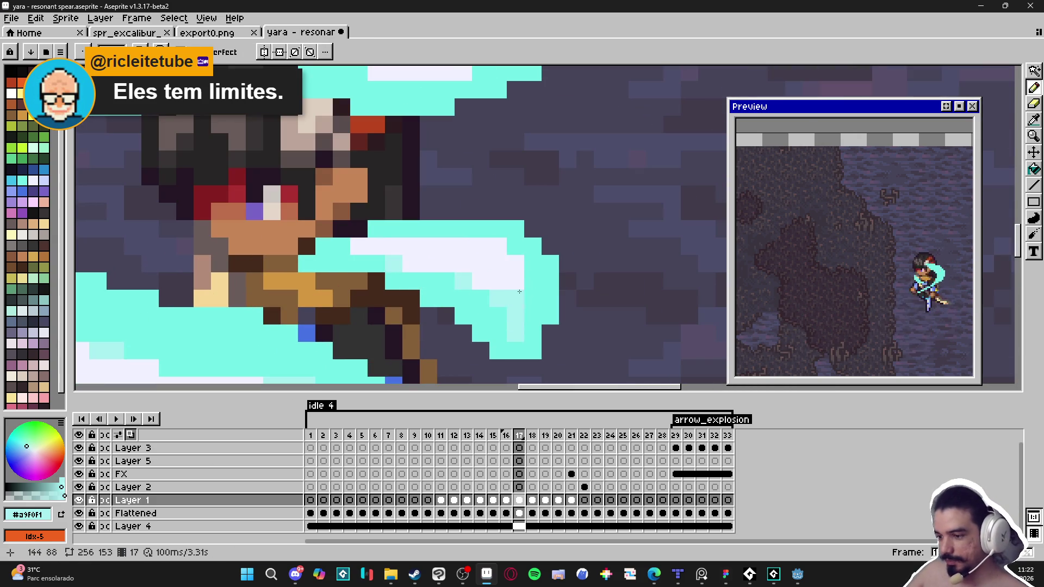
key(ctrl+z)
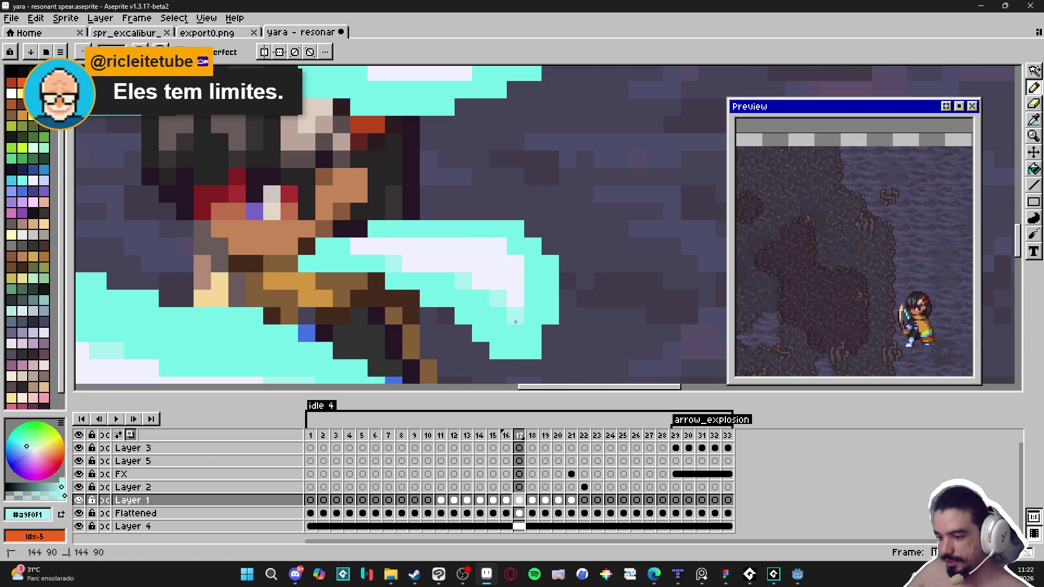
scroll(496, 242, down, 2)
scroll(569, 193, up, 3)
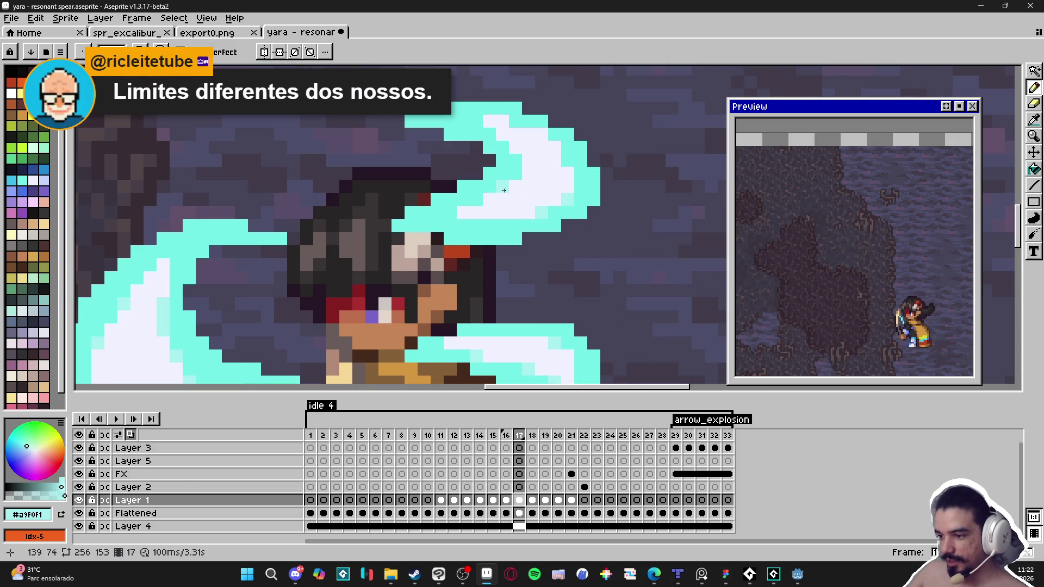
- Add near-white highlight pixels on the upper swoosh
click(516, 174)
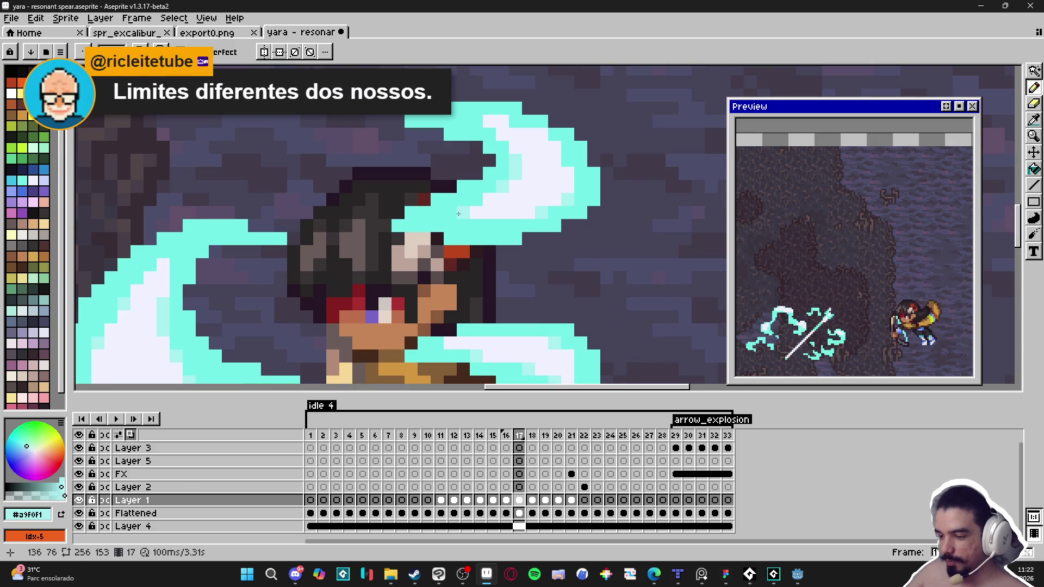
scroll(561, 186, down, 1)
scroll(562, 186, up, 1)
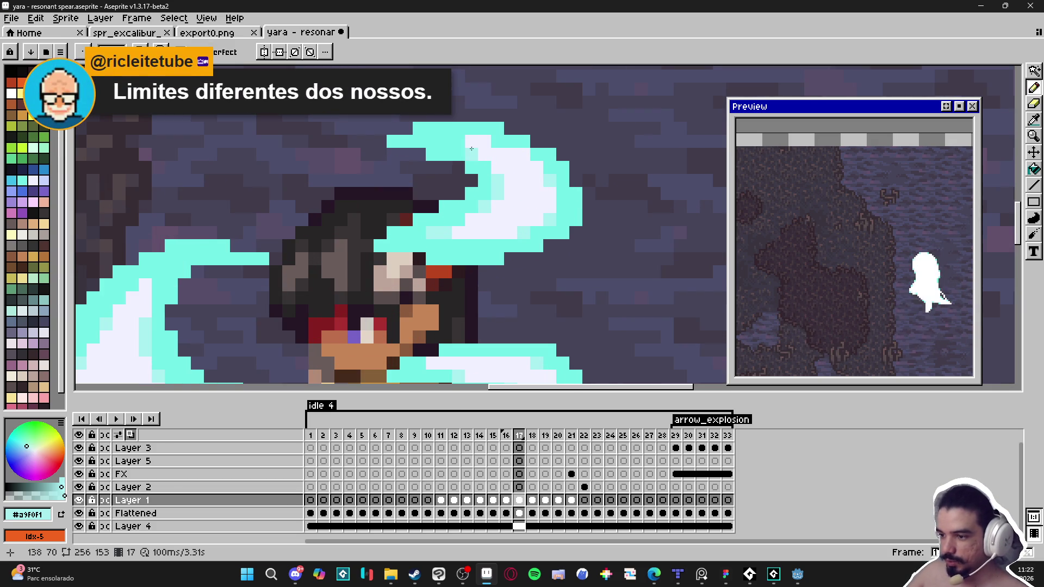
scroll(488, 199, down, 2)
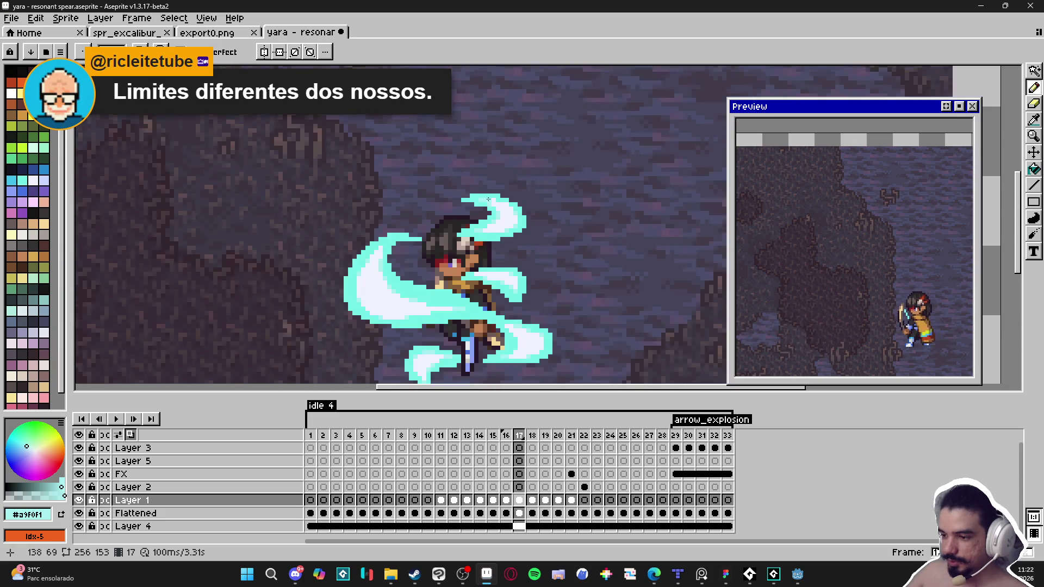
scroll(488, 199, up, 2)
scroll(506, 203, down, 2)
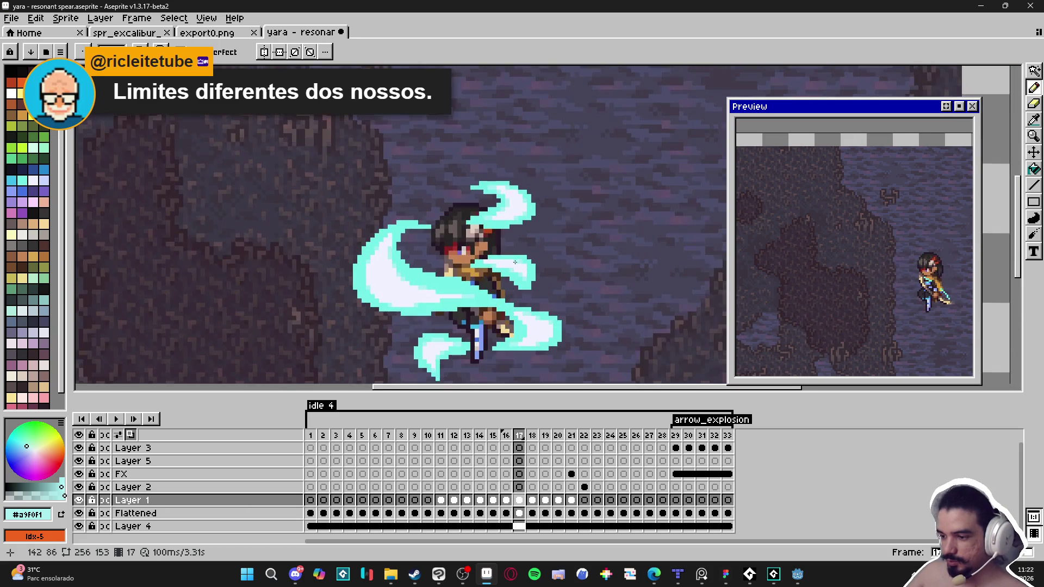
scroll(505, 264, up, 1)
scroll(521, 271, up, 1)
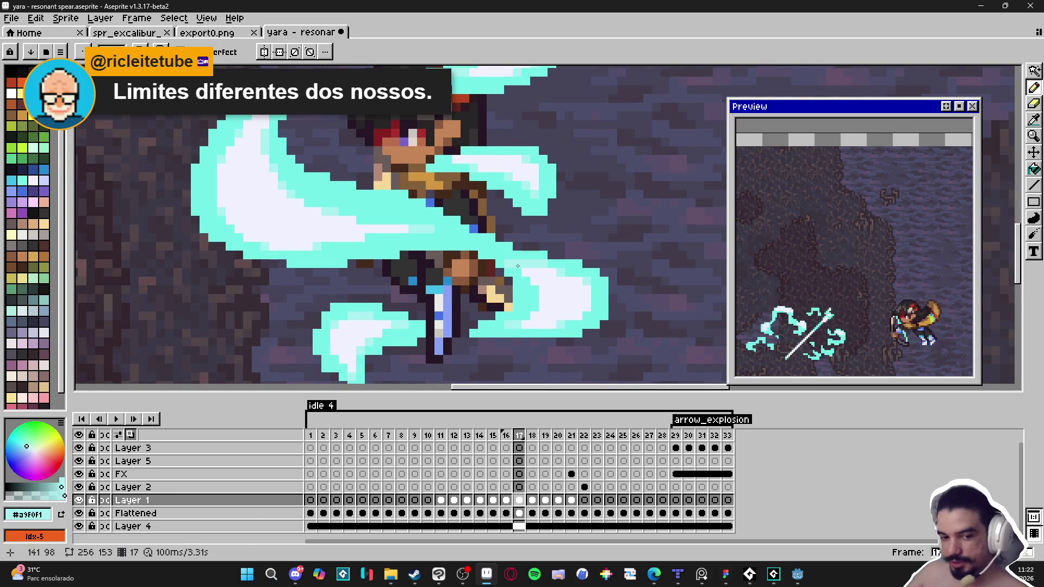
- Sample the near-white and cyan colours from the slash
alt+click(531, 266)
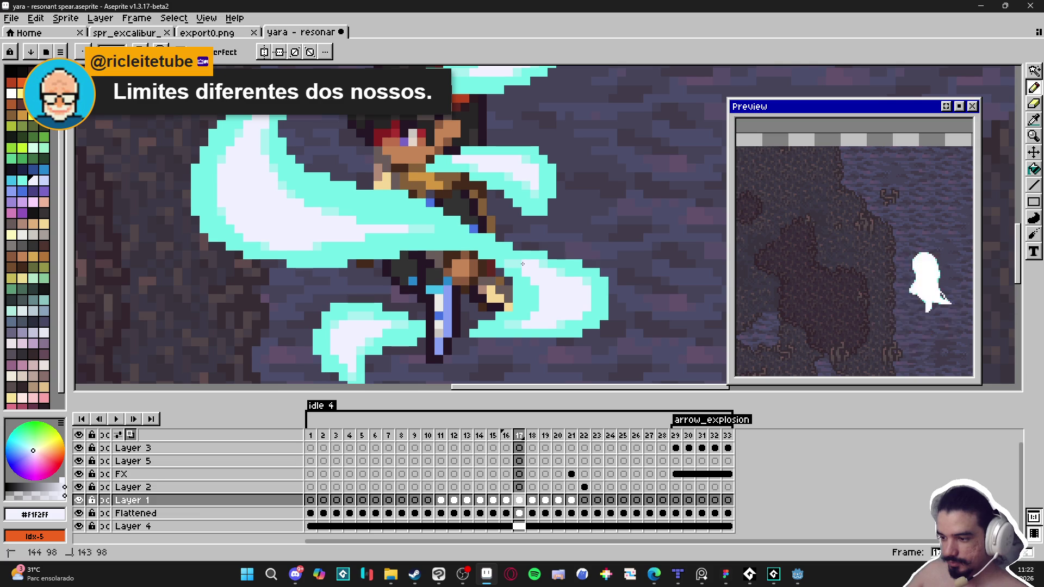
alt+click(536, 264)
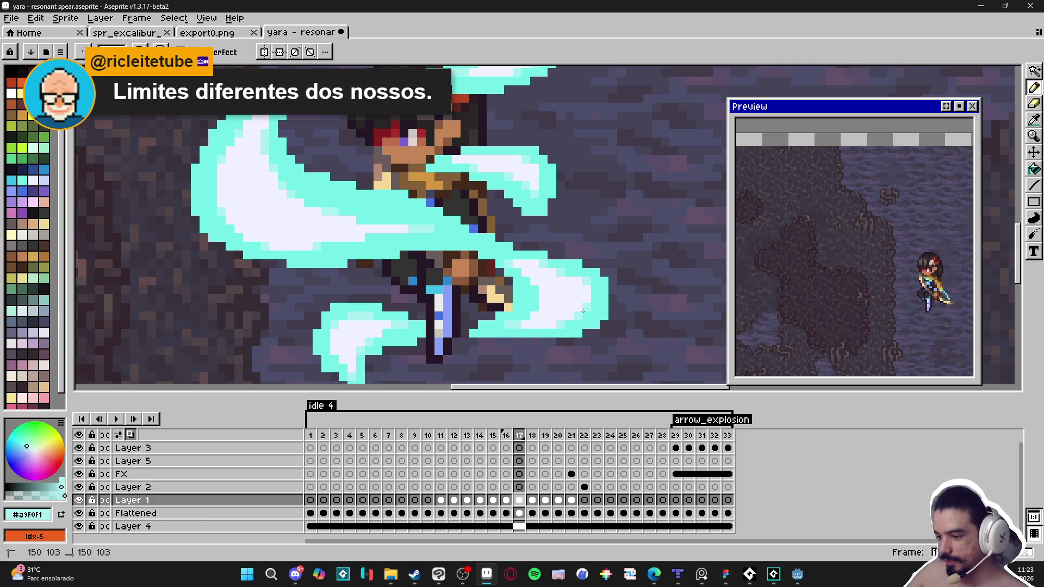
key(alt)
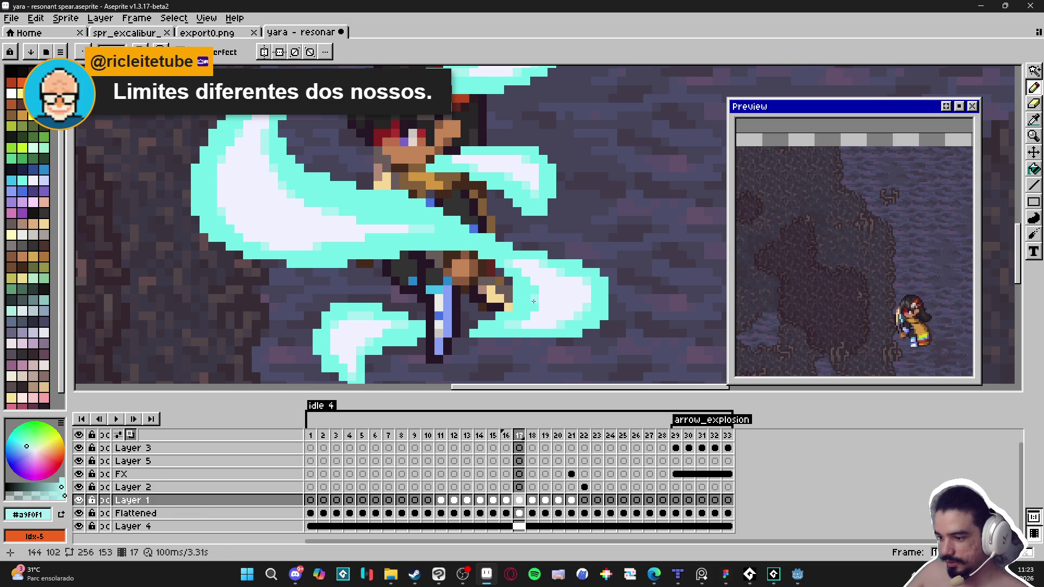
scroll(546, 300, down, 3)
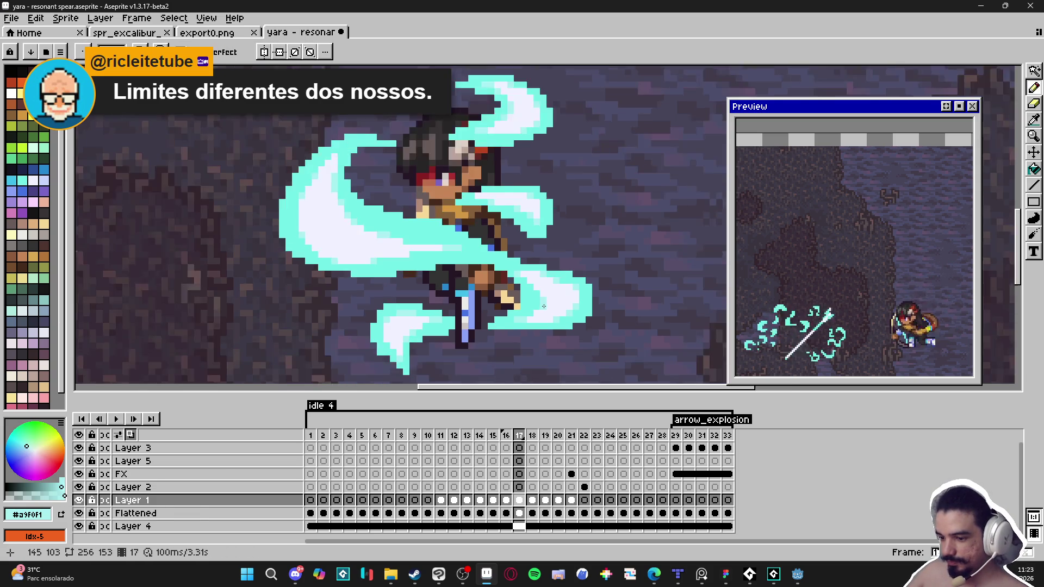
scroll(476, 271, up, 2)
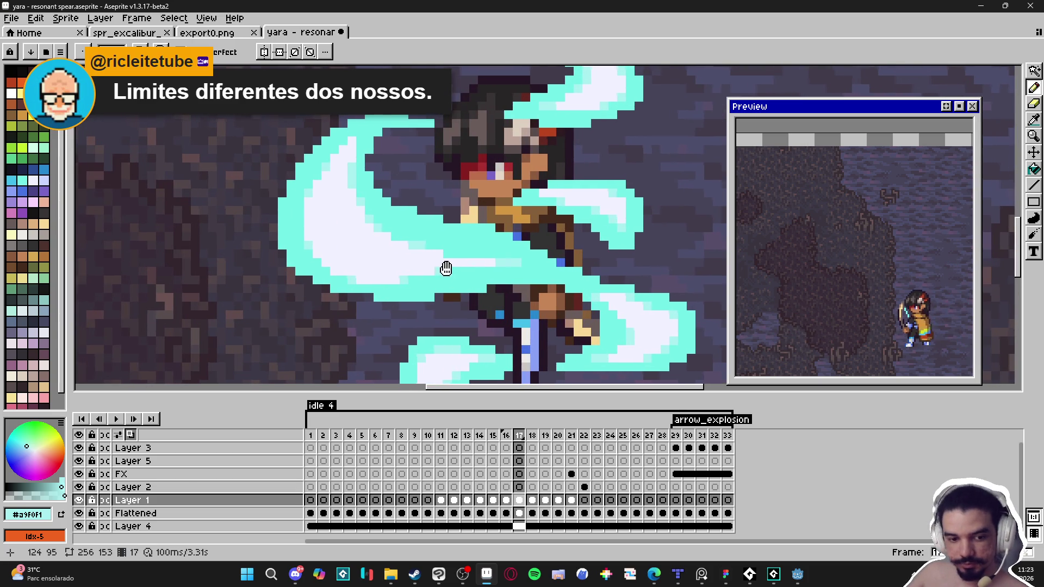
- Save the spear animation file and brighten one more cyan pixel on the slash
key(ctrl+s)
scroll(474, 280, down, 2)
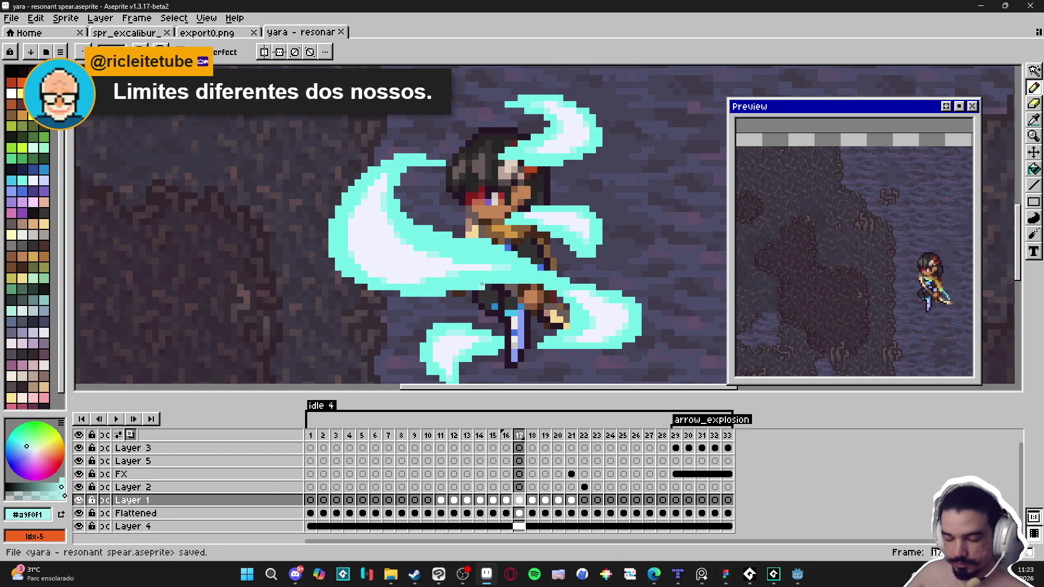
scroll(515, 238, up, 3)
click(502, 226)
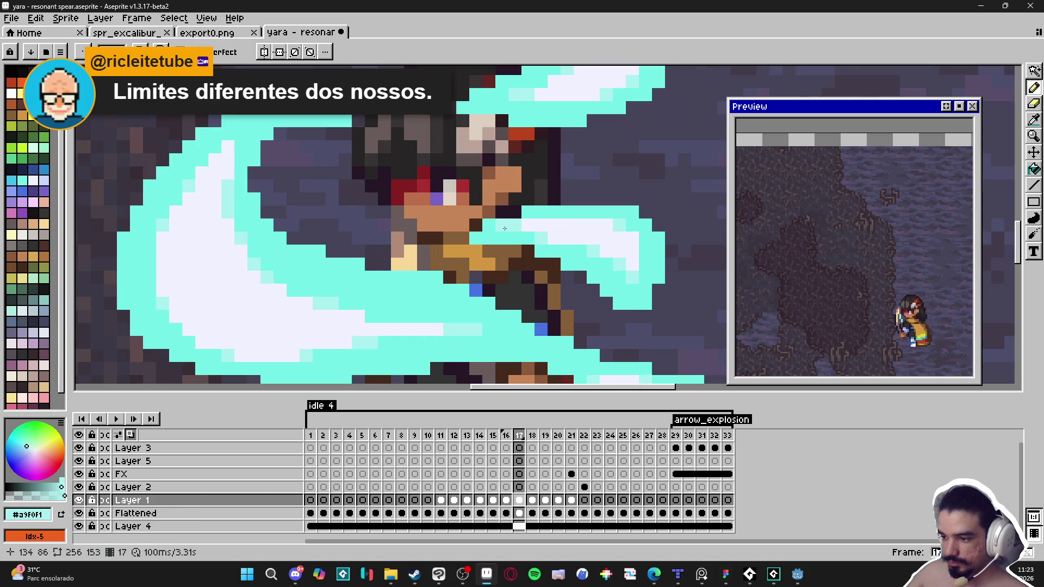
scroll(518, 243, down, 5)
scroll(555, 267, down, 1)
scroll(538, 274, up, 1)
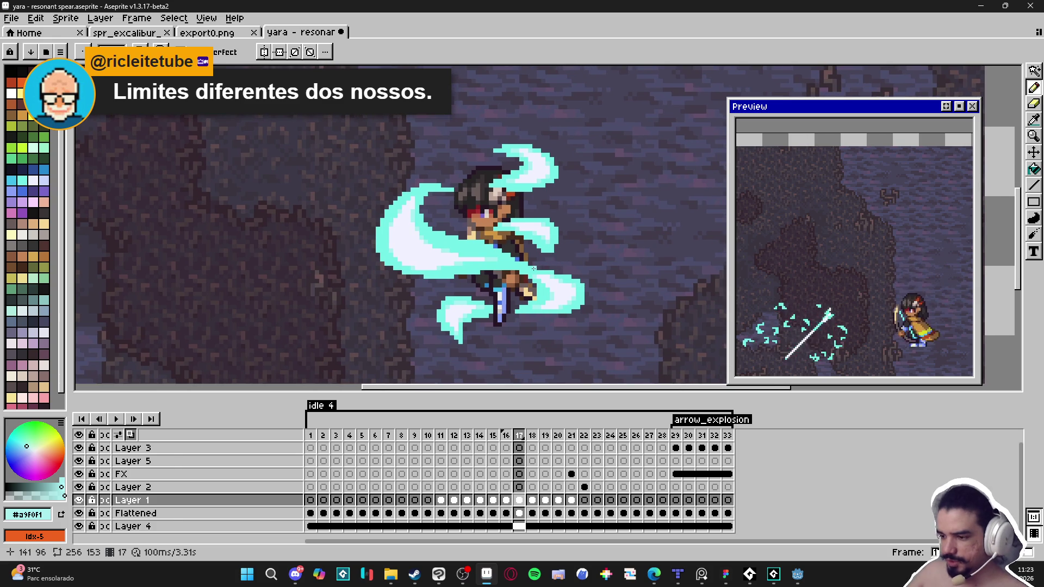
- Make the slash's cyan #73efe8 the Pencil colour and save the file
scroll(504, 241, up, 2)
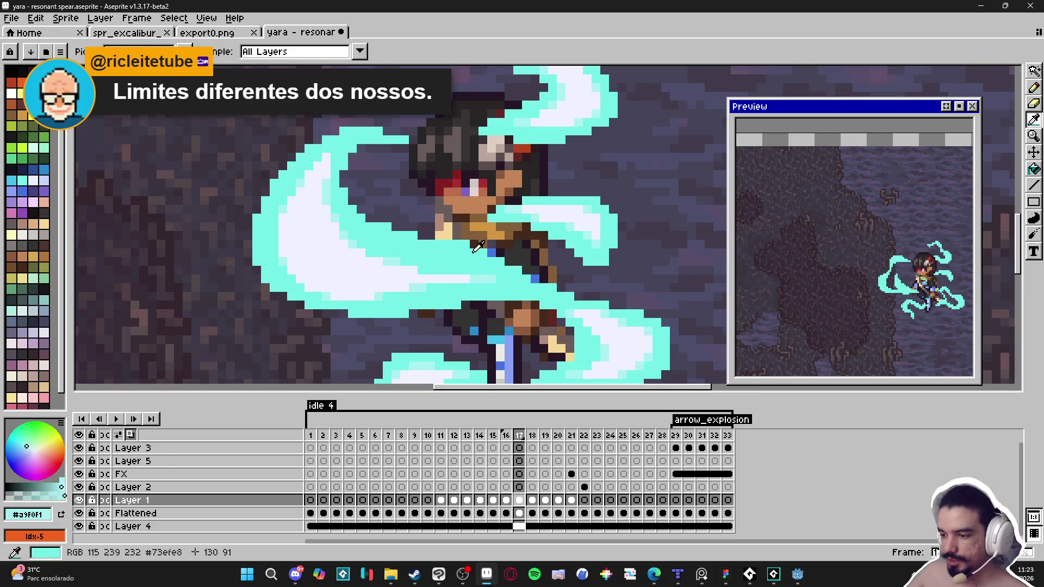
alt+click(510, 264)
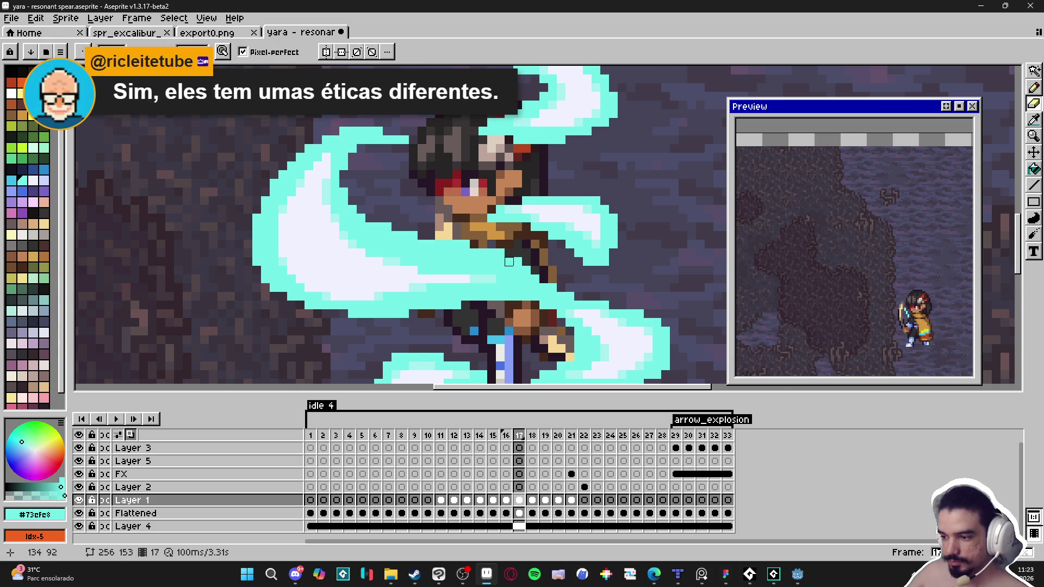
scroll(510, 252, down, 2)
scroll(540, 304, down, 1)
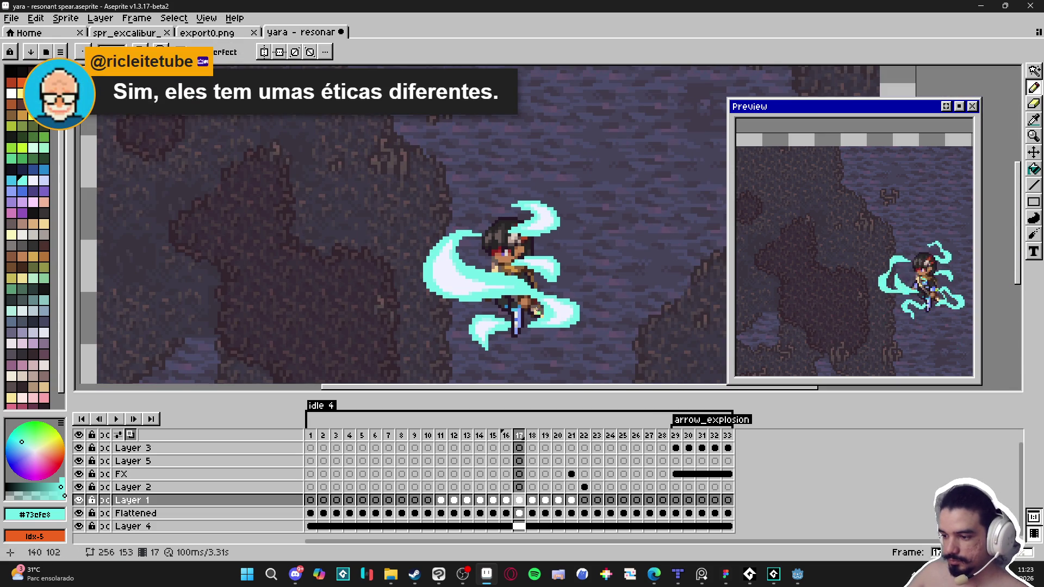
scroll(537, 324, up, 2)
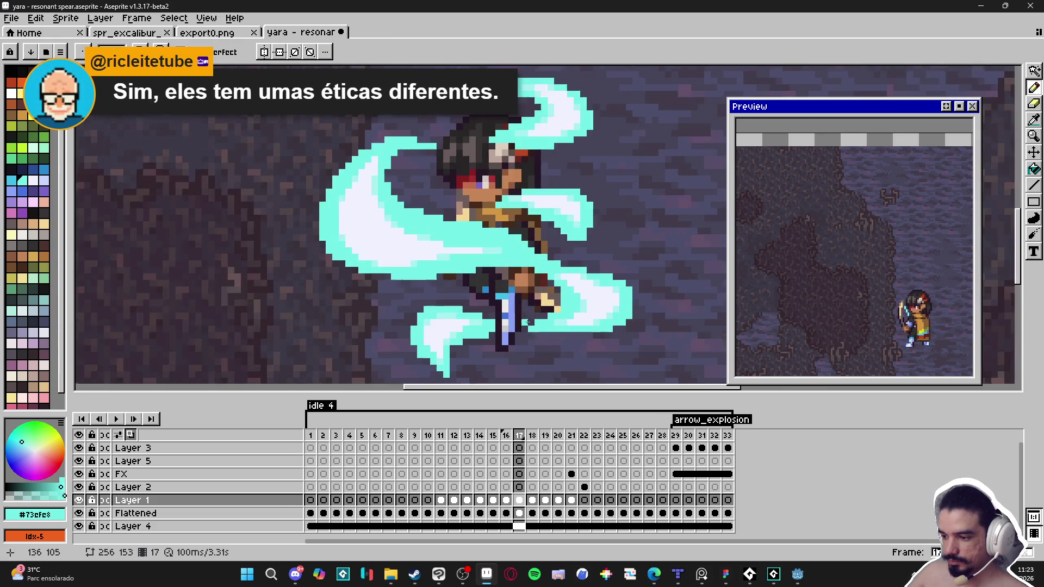
key(i)
key(b)
scroll(524, 315, down, 2)
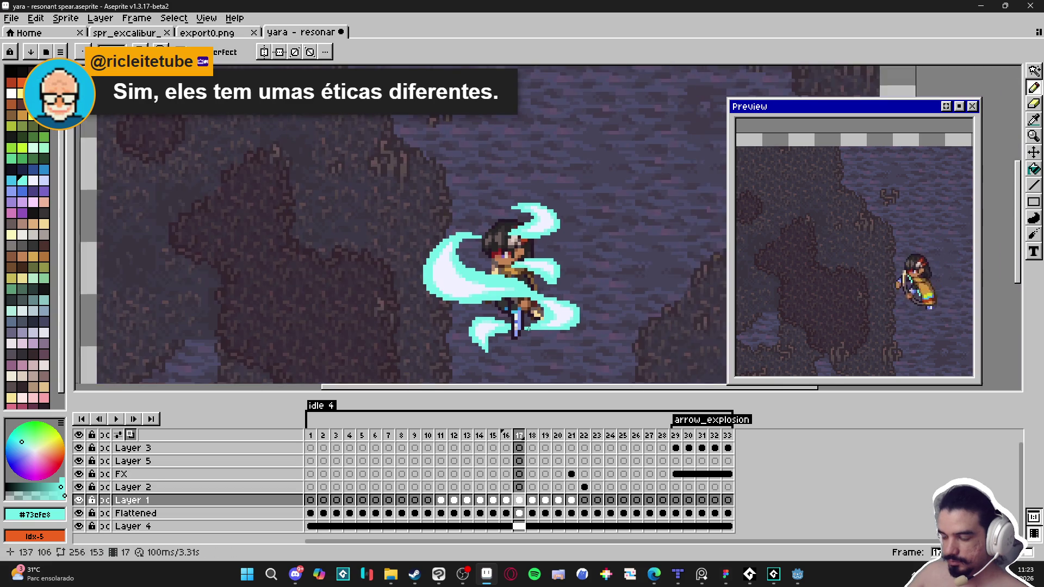
drag(523, 313, 518, 286)
key(ctrl+s)
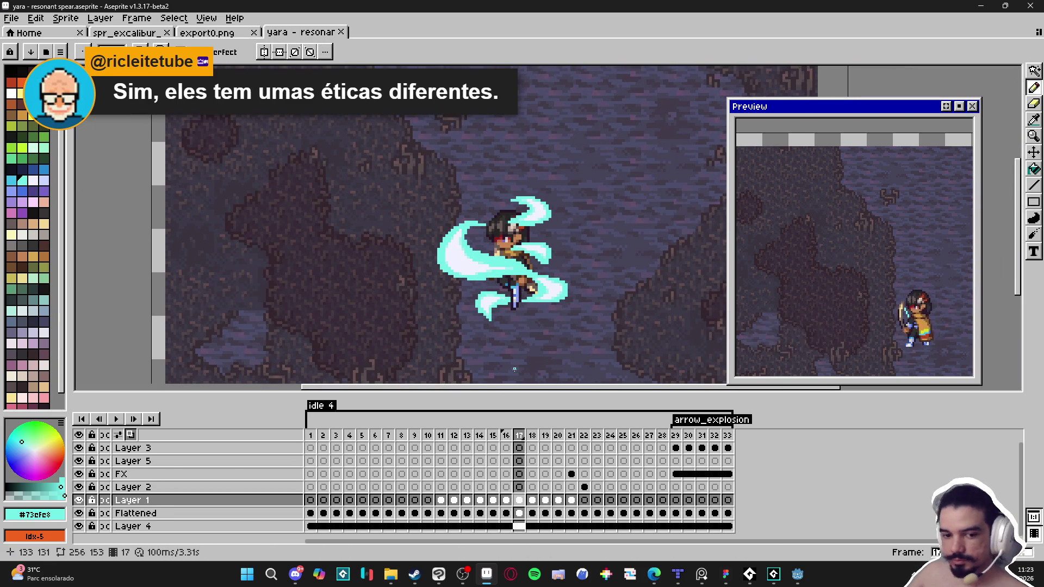
- Compare frames 17 and 18, settle on frame 18, and save
drag(514, 359, 501, 356)
key(v)
click(534, 438)
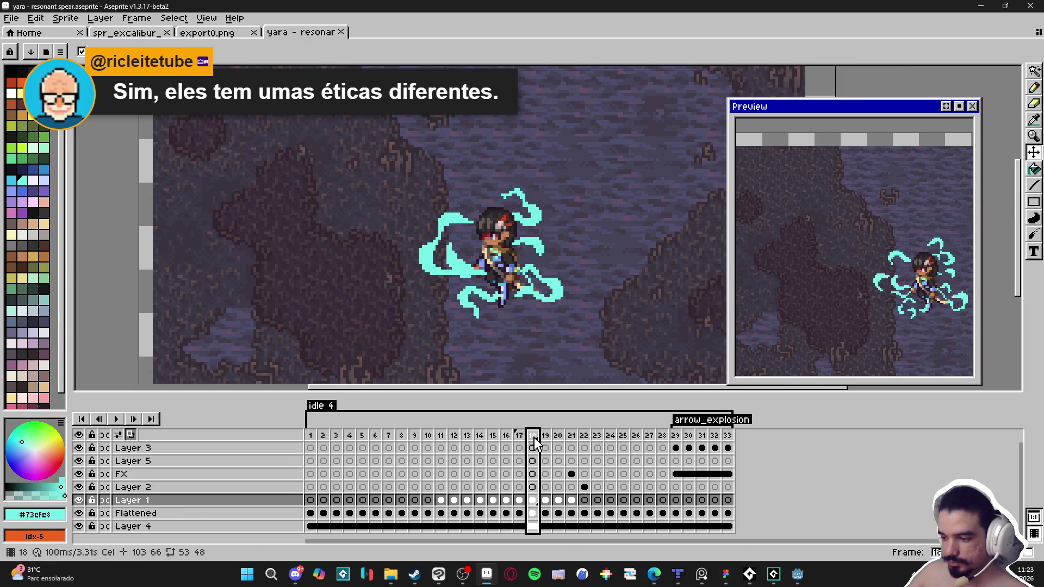
key(Left)
key(Left)
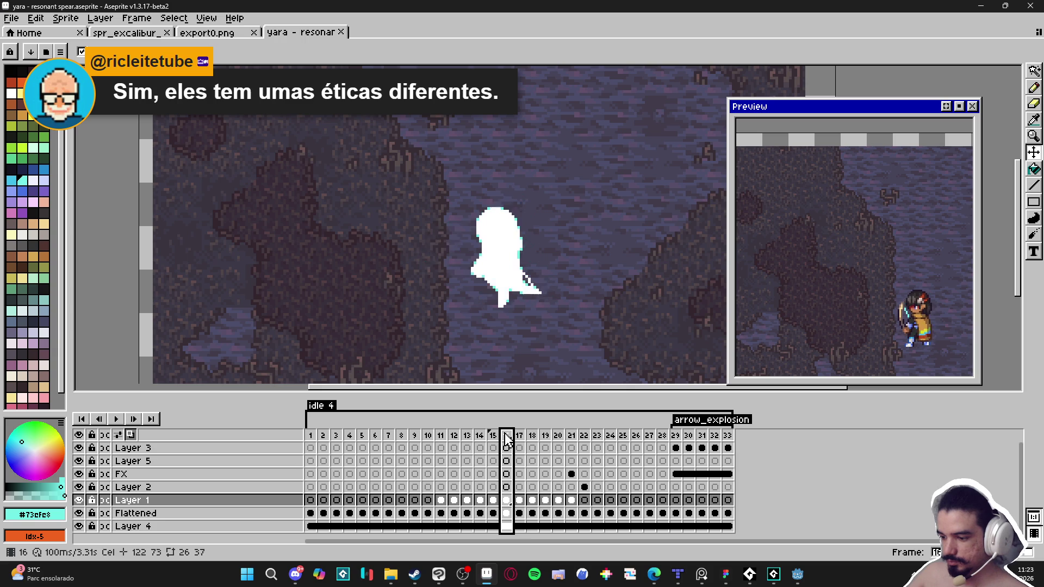
click(519, 437)
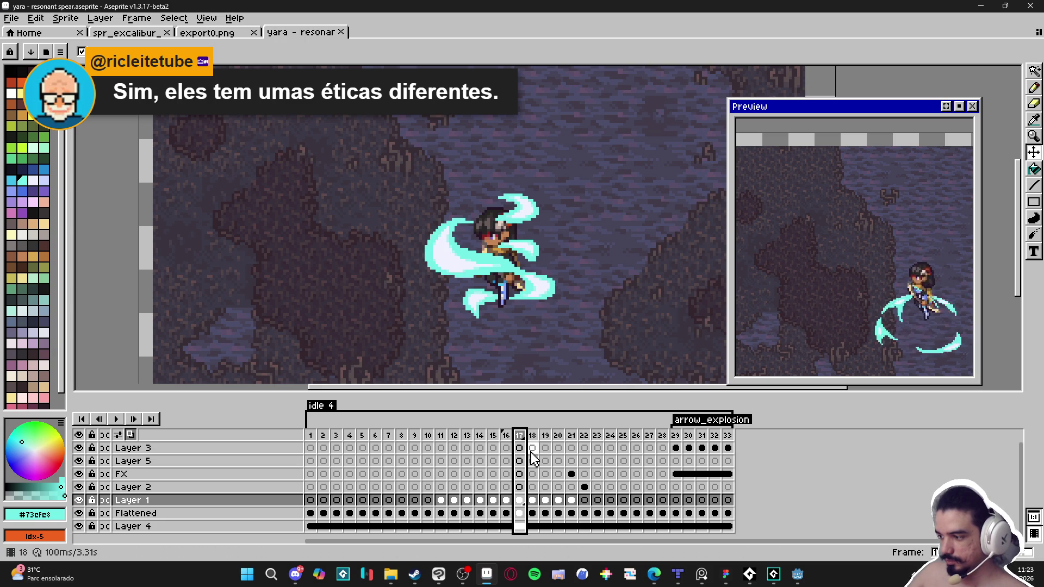
click(534, 436)
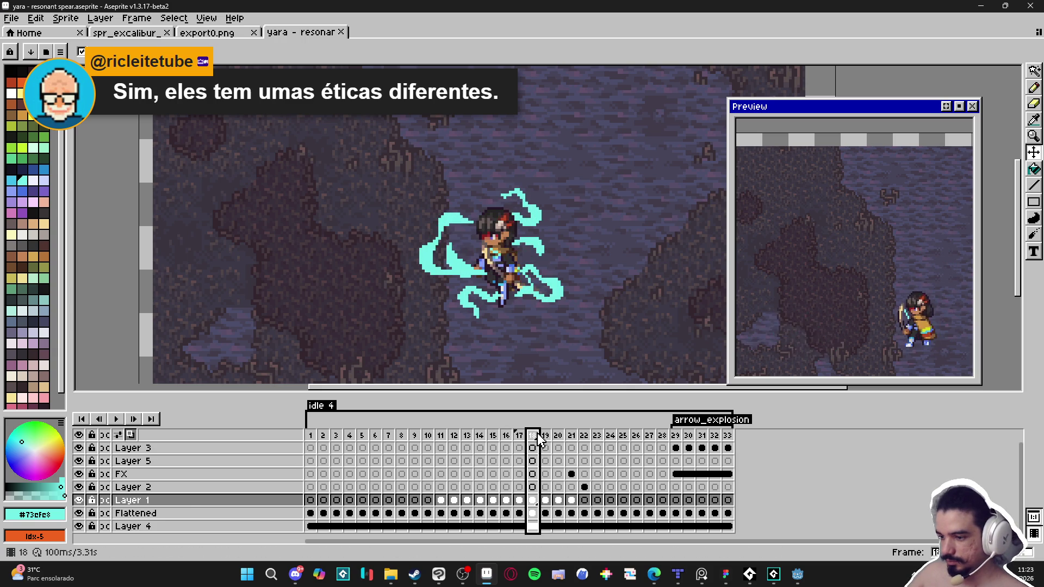
key(Left)
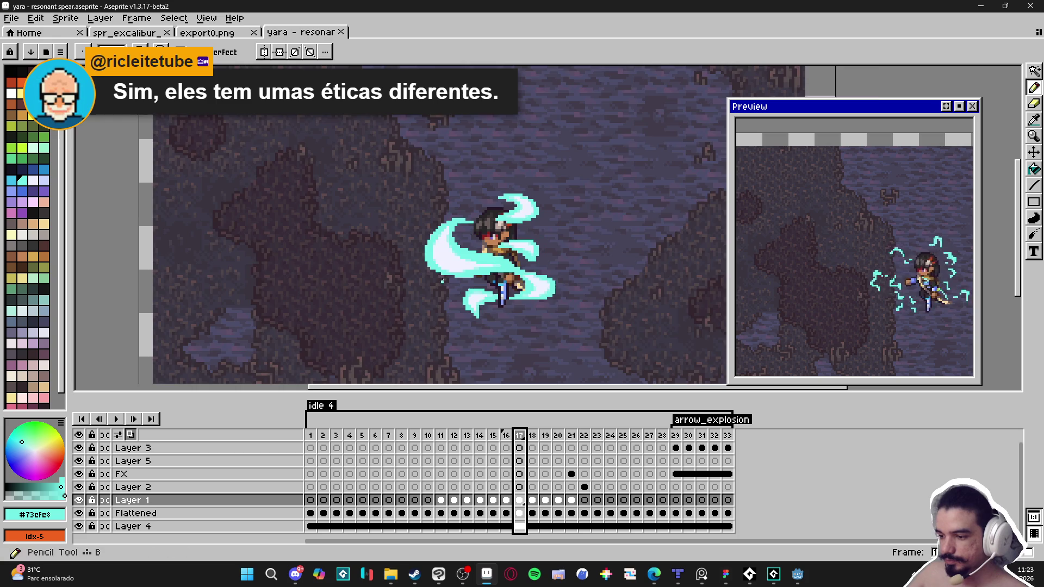
scroll(419, 250, up, 1)
click(539, 436)
key(ctrl+s)
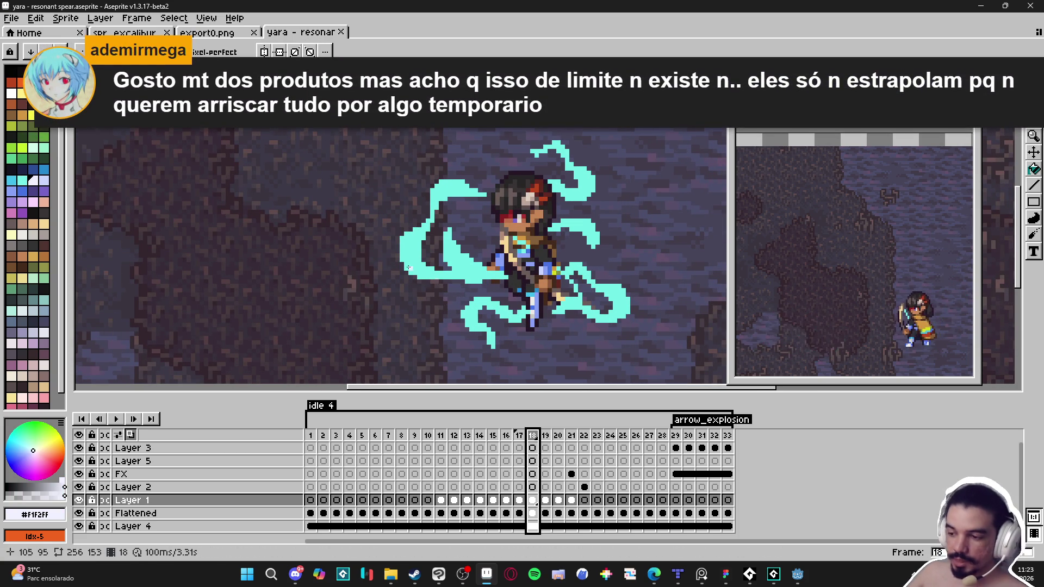
- Paint light highlight pixels along the cyan wisp and the slash's upper edge
scroll(418, 238, up, 3)
mouse_move(421, 222)
mouse_down()
mouse_move(422, 190)
mouse_move(422, 298)
mouse_move(447, 297)
mouse_move(448, 312)
mouse_move(465, 293)
mouse_move(460, 322)
mouse_up()
mouse_move(465, 182)
mouse_down()
mouse_move(438, 275)
mouse_move(455, 193)
mouse_move(508, 229)
mouse_up()
click(492, 191)
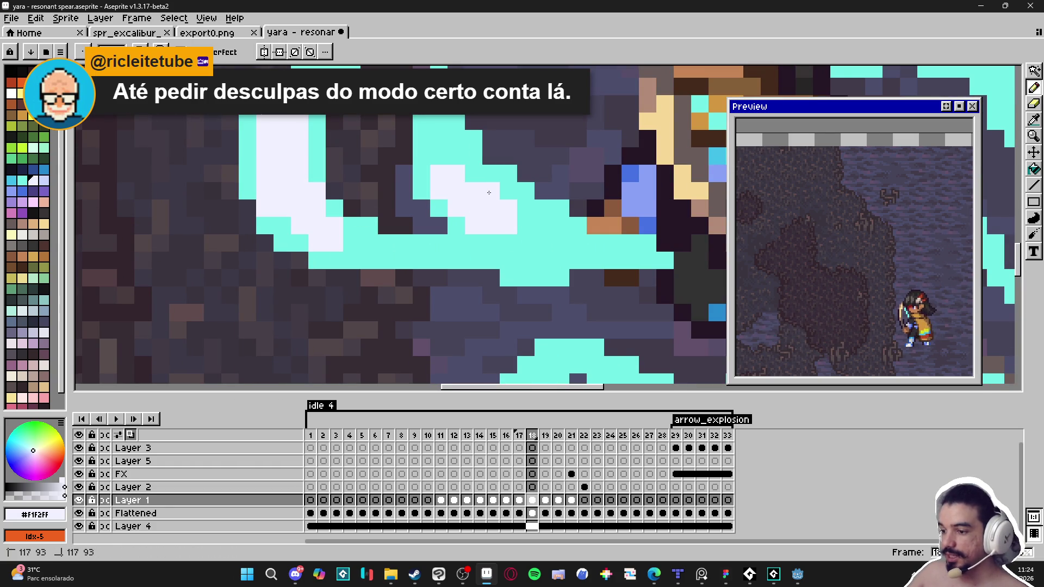
click(526, 228)
click(440, 139)
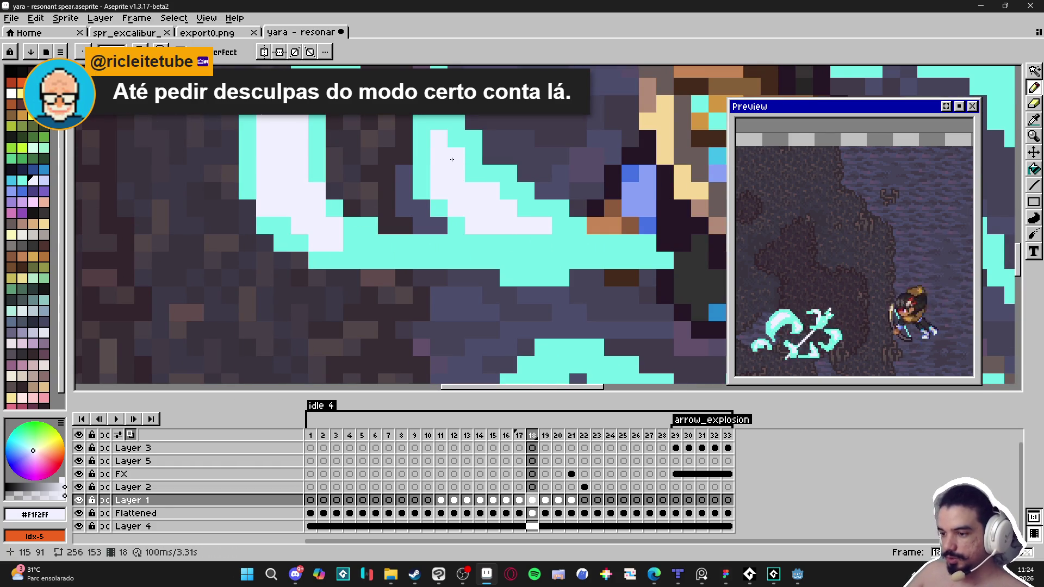
click(473, 171)
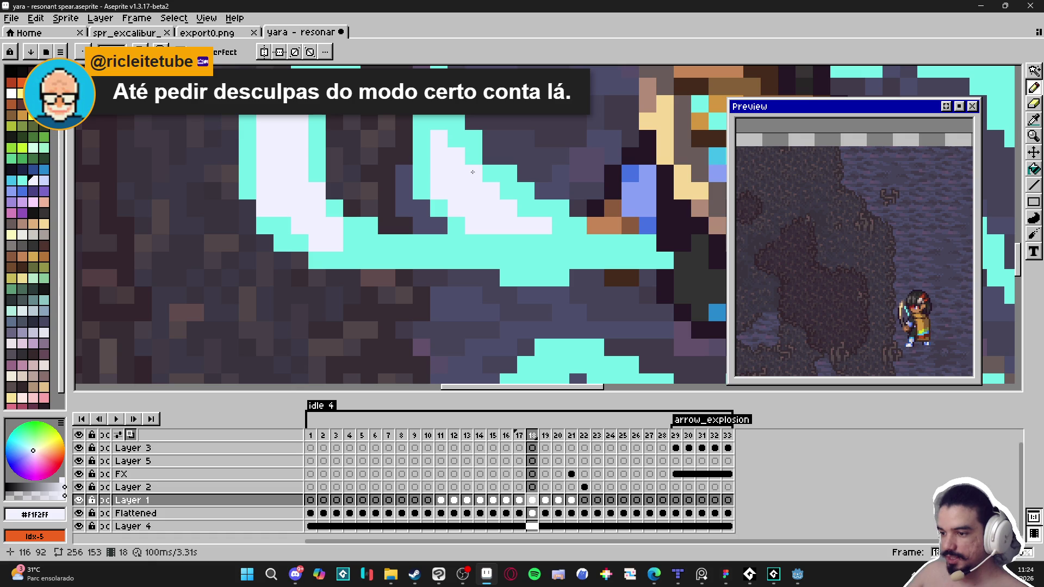
click(456, 138)
click(438, 121)
- Build a light highlight block over the cyan pixels of the slash
scroll(506, 207, down, 2)
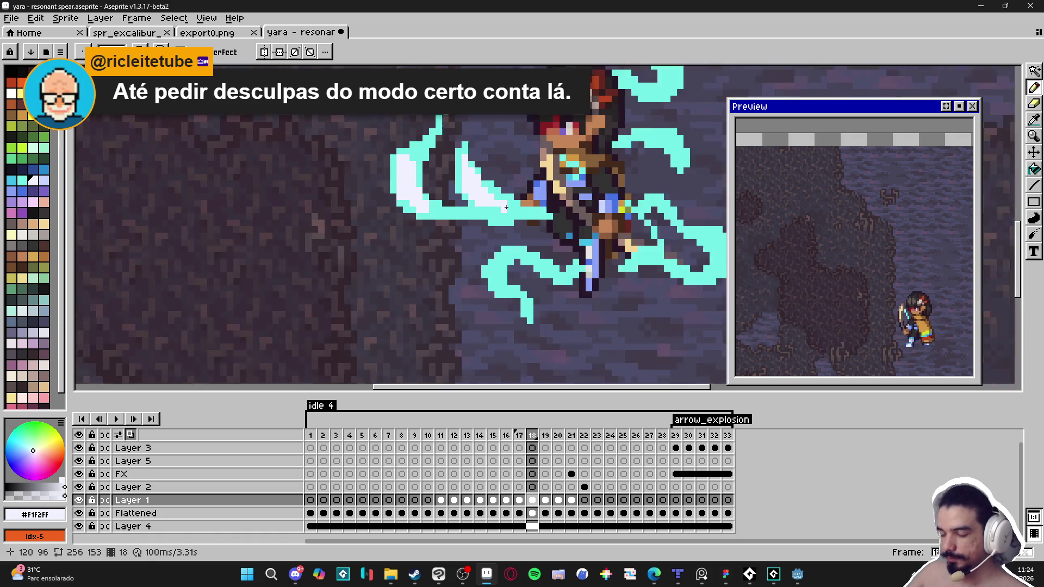
scroll(506, 208, down, 1)
scroll(495, 217, up, 3)
click(481, 231)
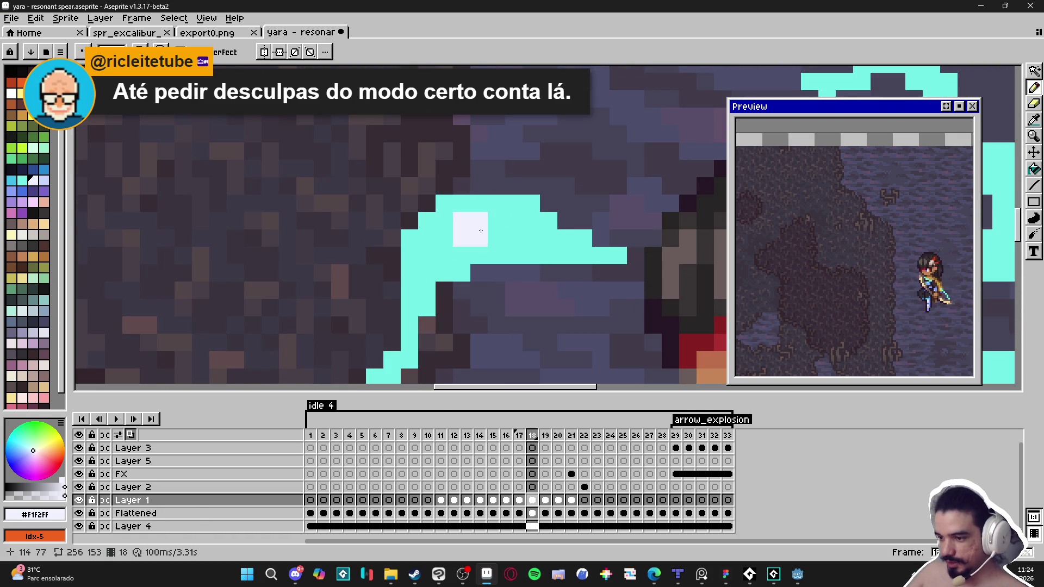
click(514, 238)
click(462, 256)
click(444, 255)
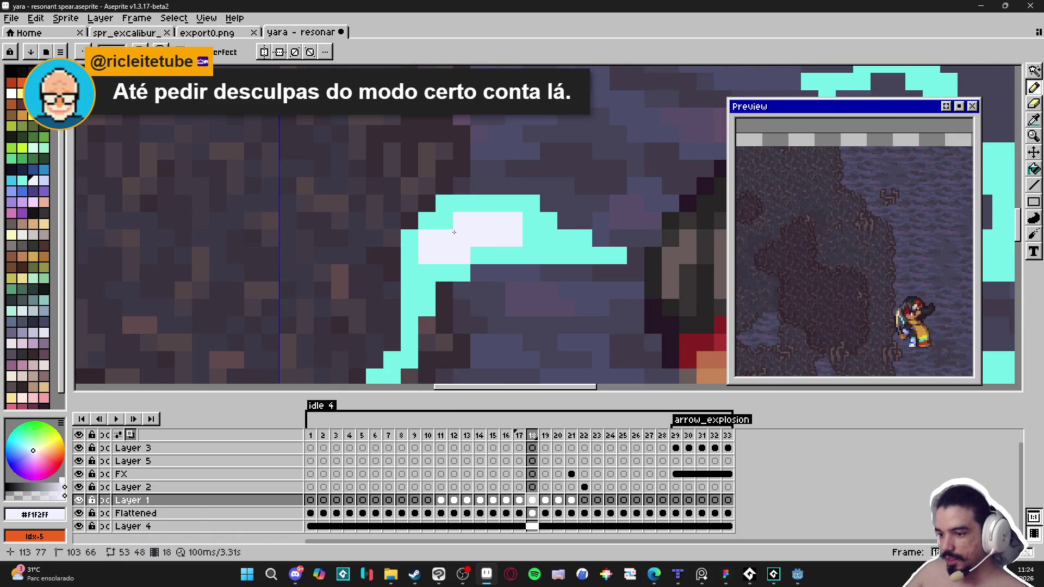
click(452, 219)
- Undo misplaced pixels and extend the highlight down the slash curve
key(ctrl+z)
click(461, 273)
key(ctrl+z)
click(427, 291)
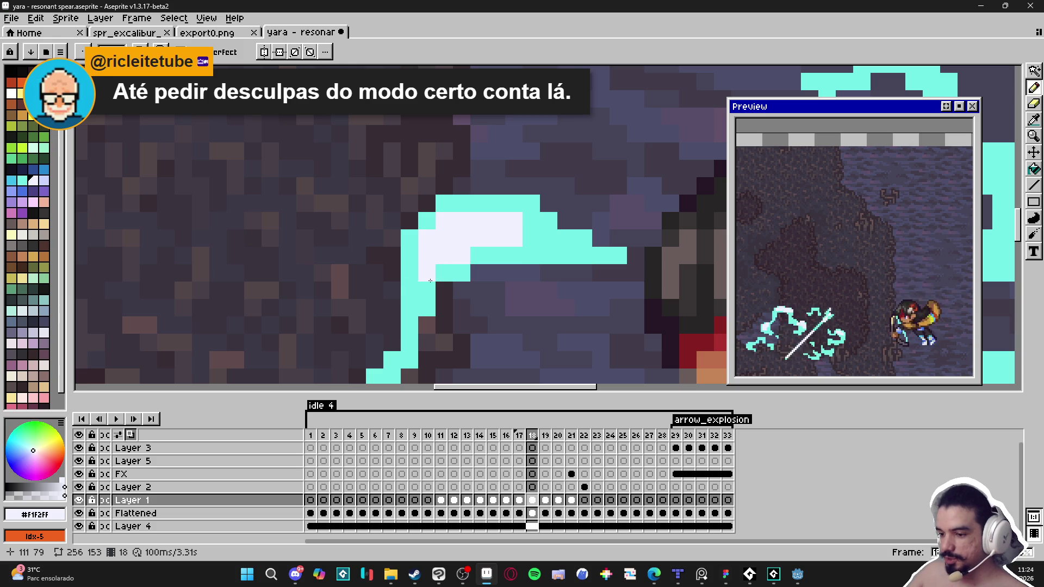
click(427, 273)
click(444, 273)
scroll(446, 274, down, 3)
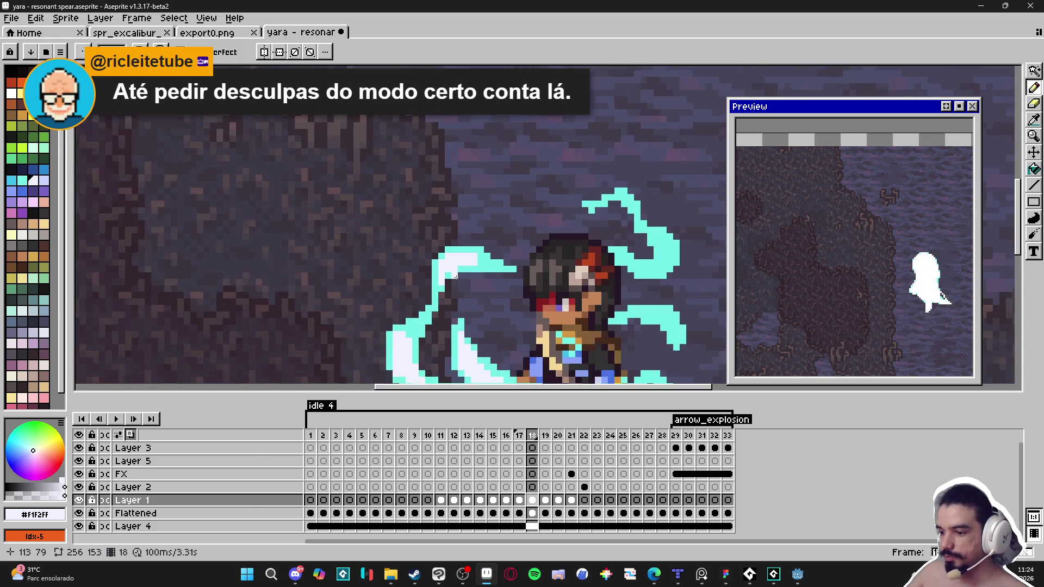
scroll(538, 191, up, 3)
- Add a 2x2 highlight near the head and paint along the top of the cyan arc
click(537, 191)
mouse_move(539, 191)
mouse_down()
mouse_move(521, 123)
mouse_move(498, 126)
mouse_move(510, 150)
mouse_up()
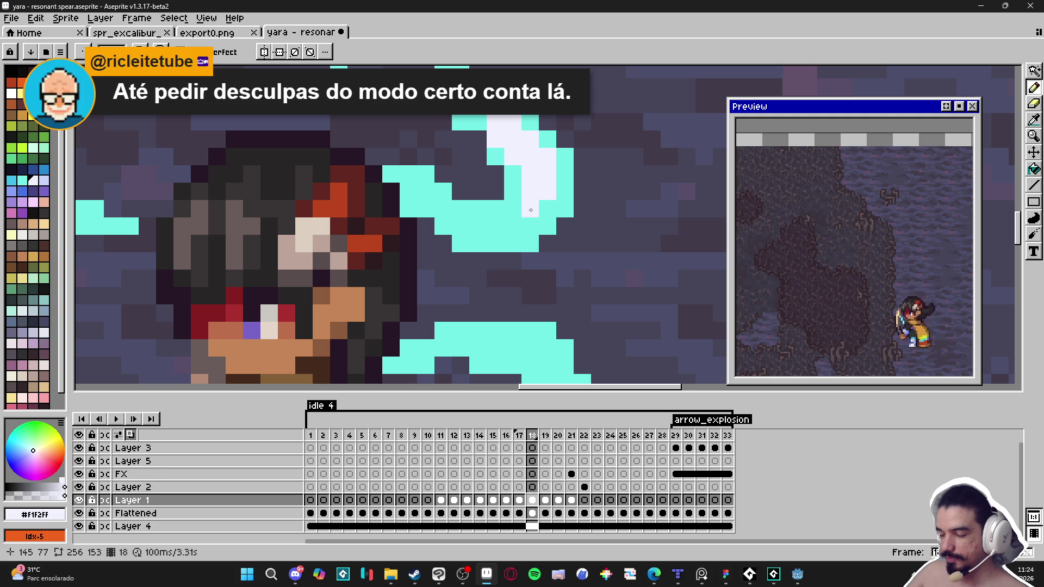
scroll(505, 275, down, 3)
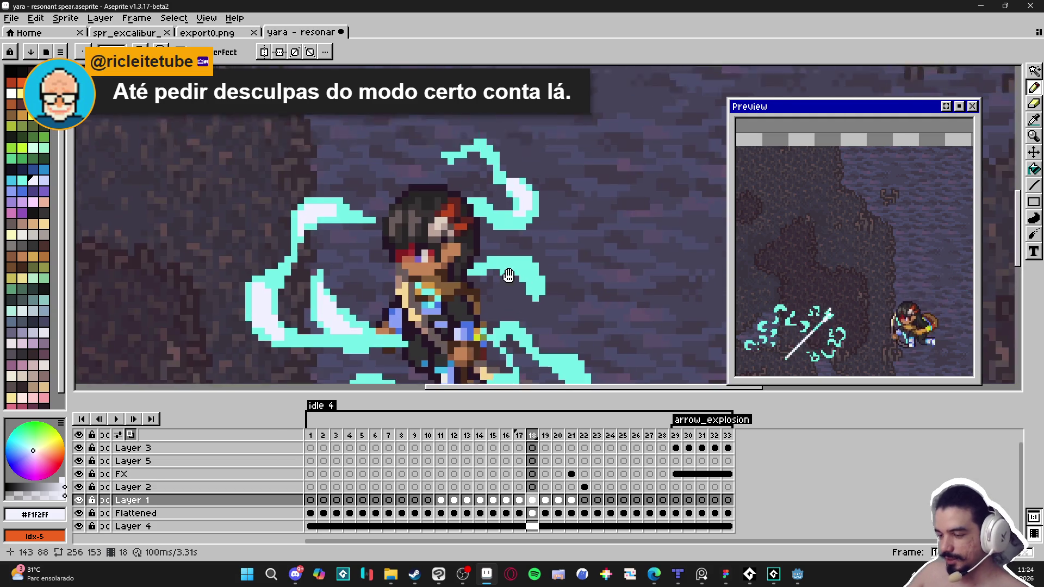
scroll(541, 246, up, 3)
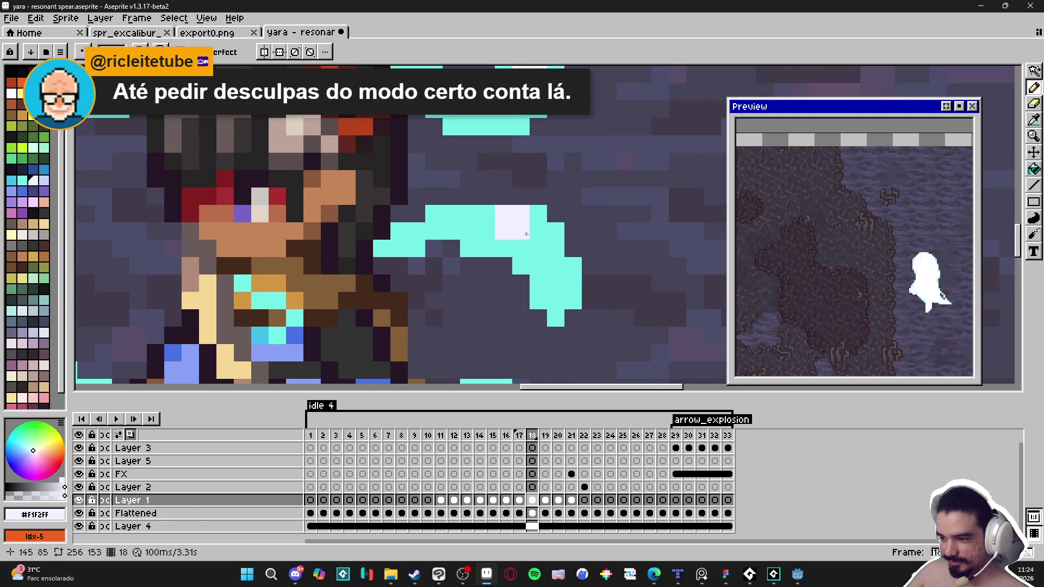
mouse_move(496, 224)
mouse_down()
mouse_move(455, 221)
mouse_move(533, 251)
mouse_up()
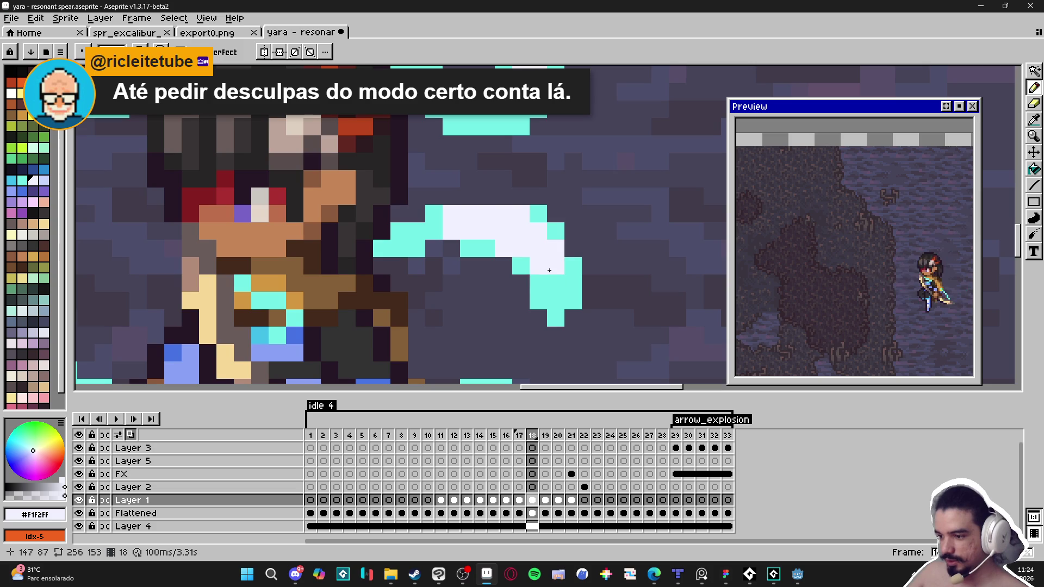
scroll(519, 229, down, 3)
scroll(499, 238, up, 2)
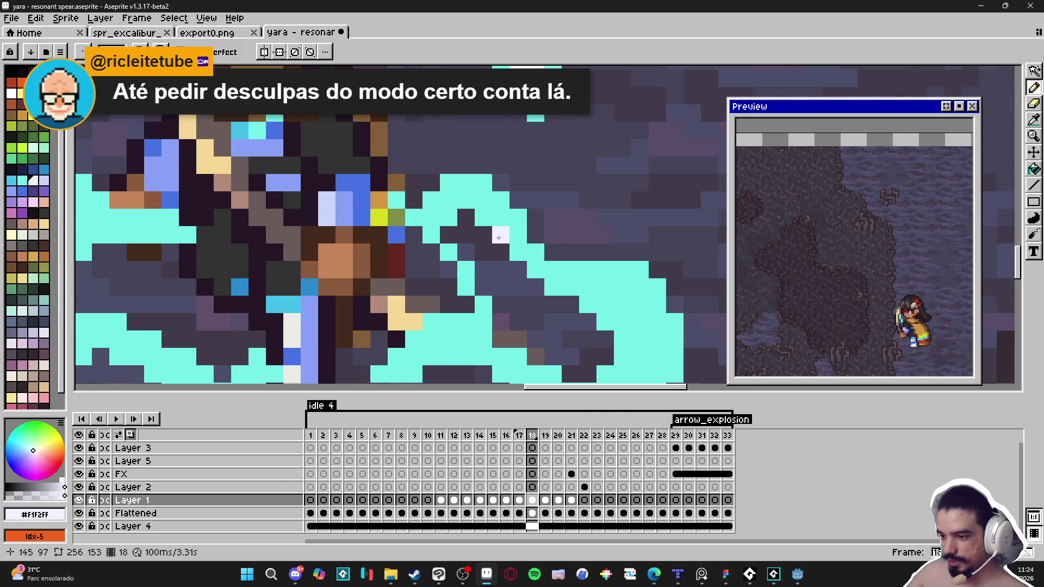
- Add white highlight pixels along the lower-right swoosh of the slash
click(474, 201)
click(487, 217)
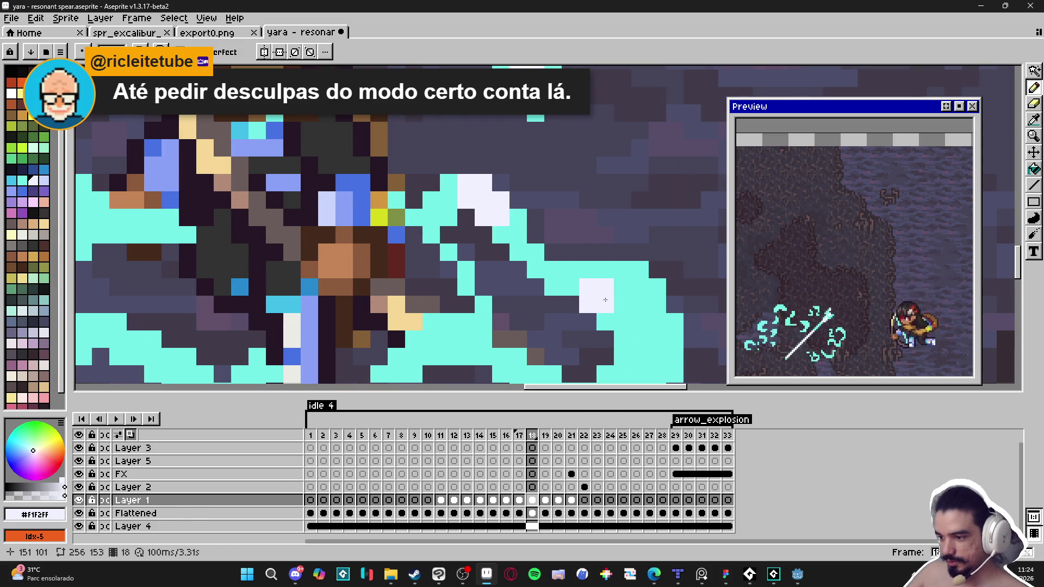
drag(597, 279, 579, 279)
click(624, 314)
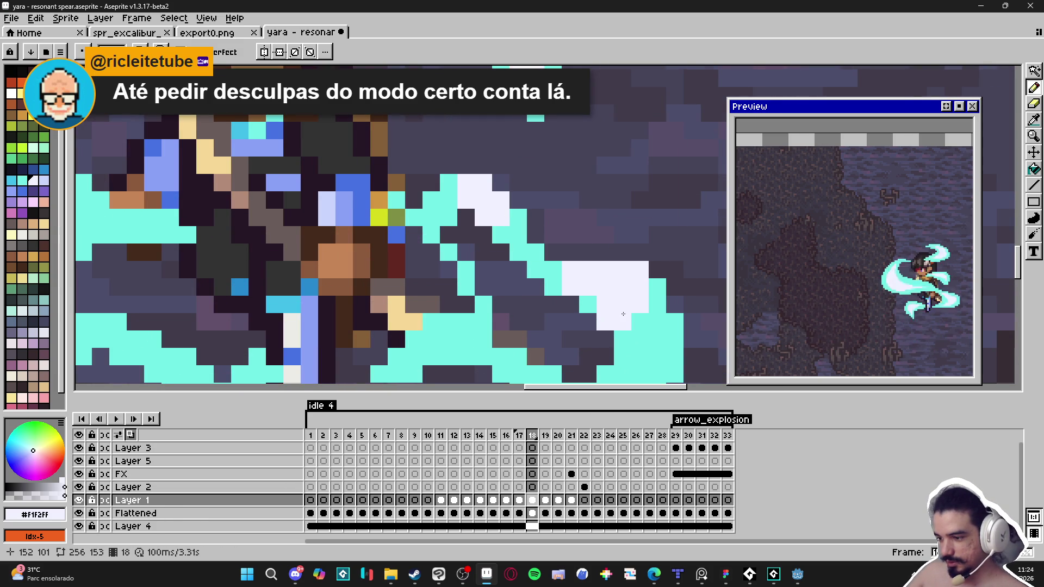
scroll(647, 326, down, 1)
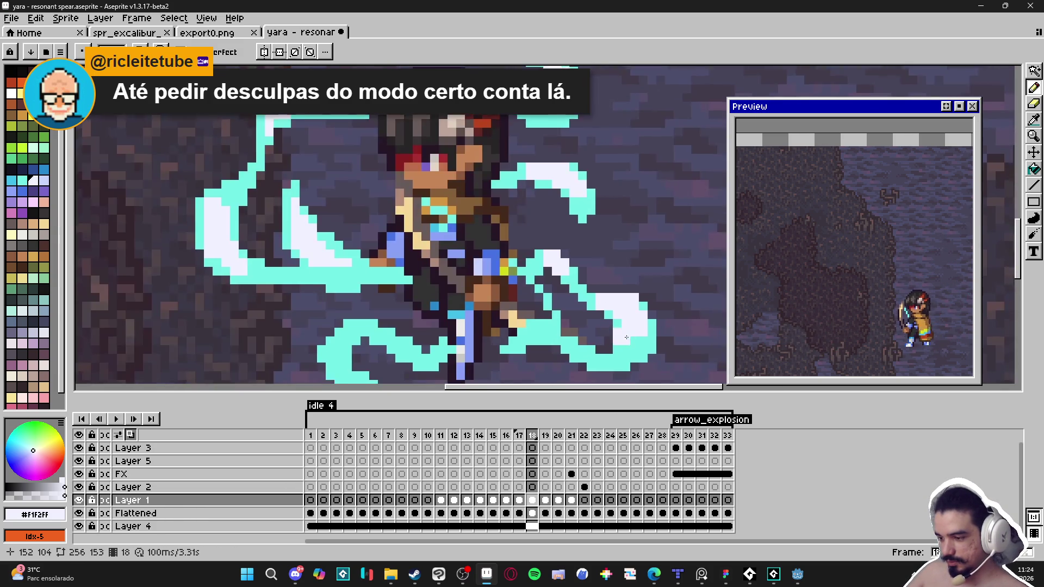
scroll(636, 330, up, 1)
scroll(636, 331, down, 2)
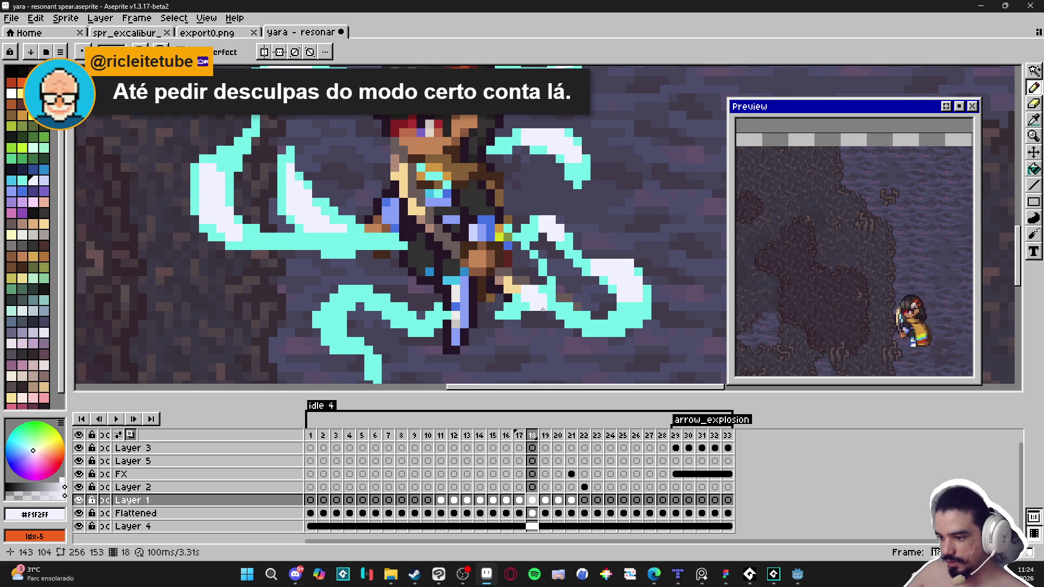
click(547, 289)
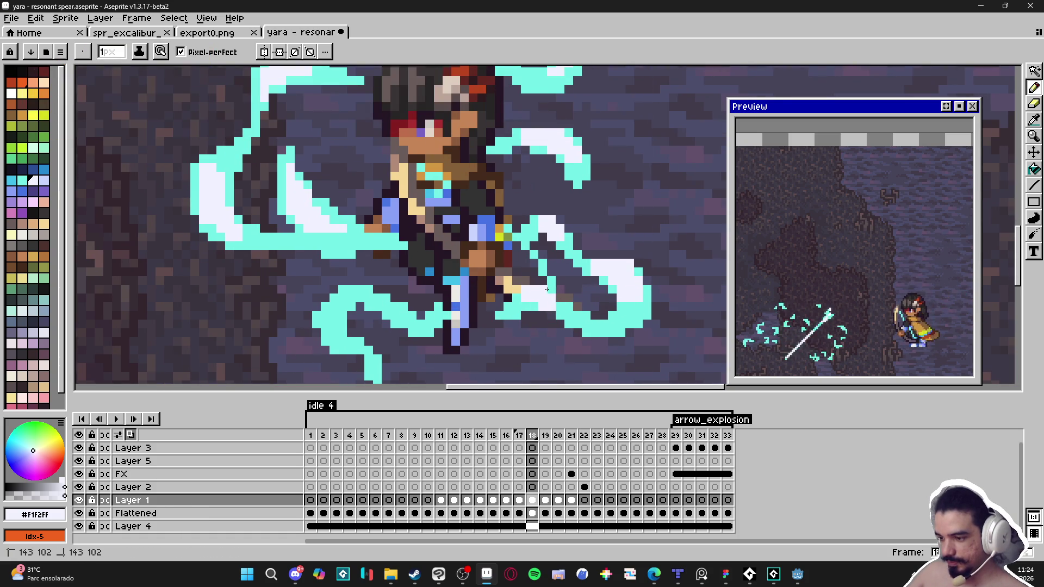
drag(526, 305, 534, 301)
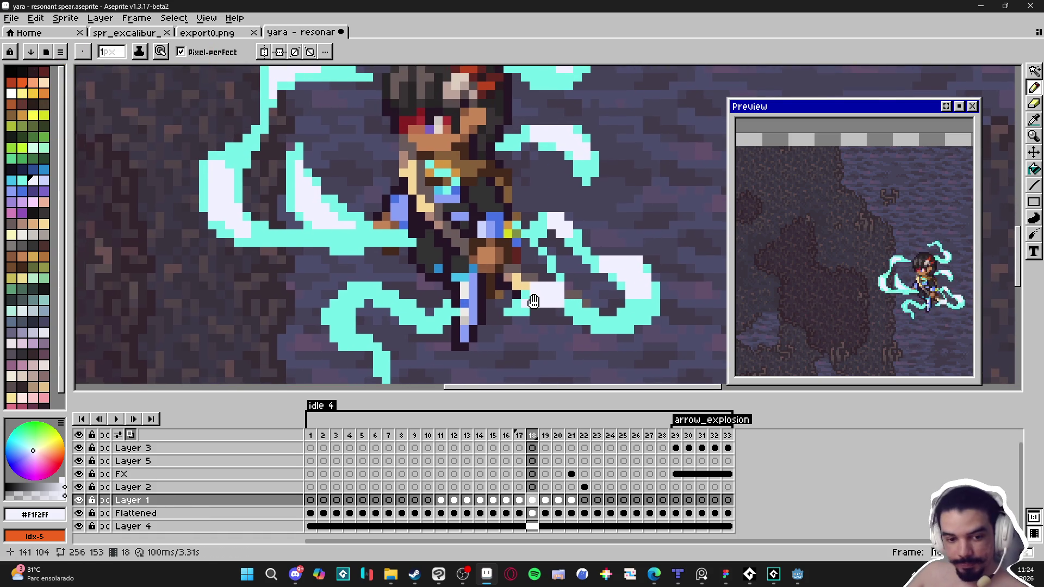
scroll(534, 302, down, 1)
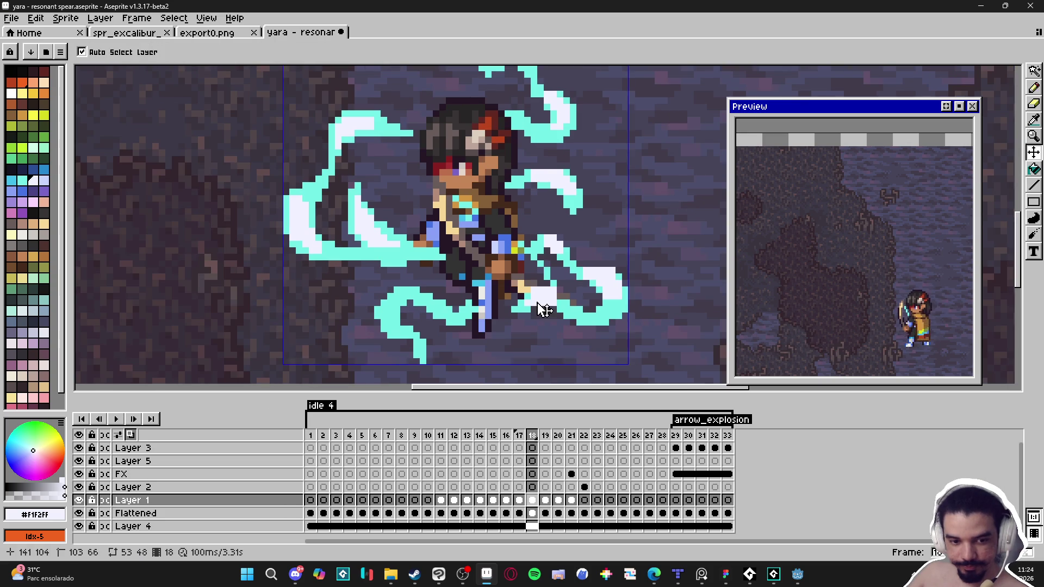
- With a 2px brush, paint a white highlight on the swirl's lower-left tip and save
key(ctrl+s)
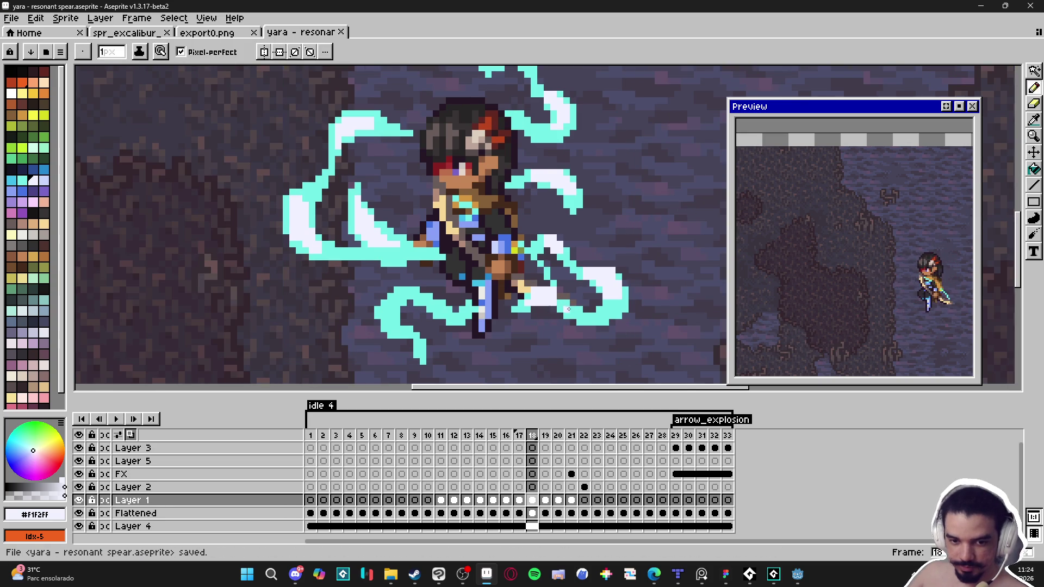
scroll(431, 283, up, 3)
key(plus)
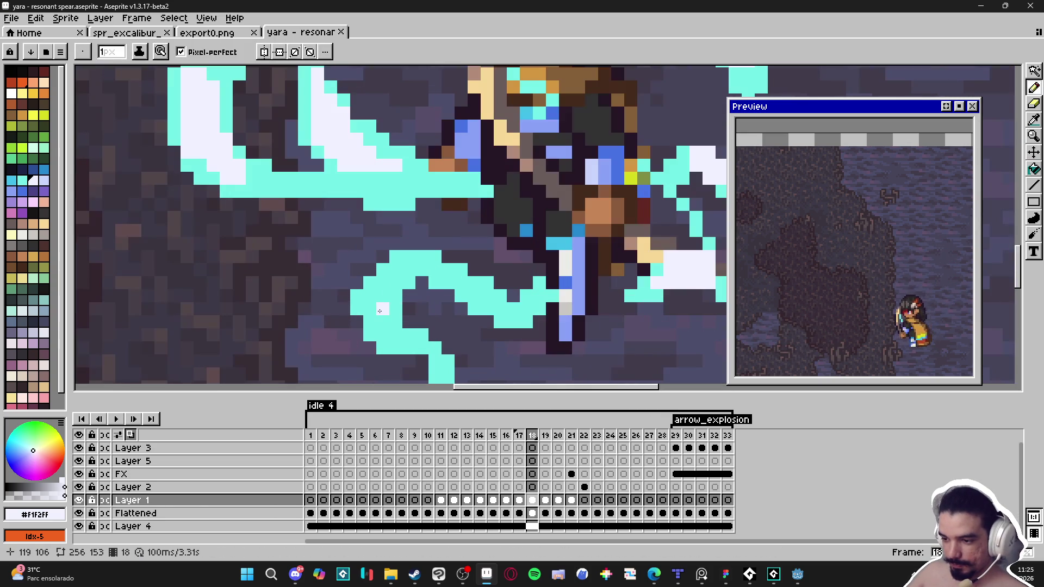
click(386, 312)
click(387, 326)
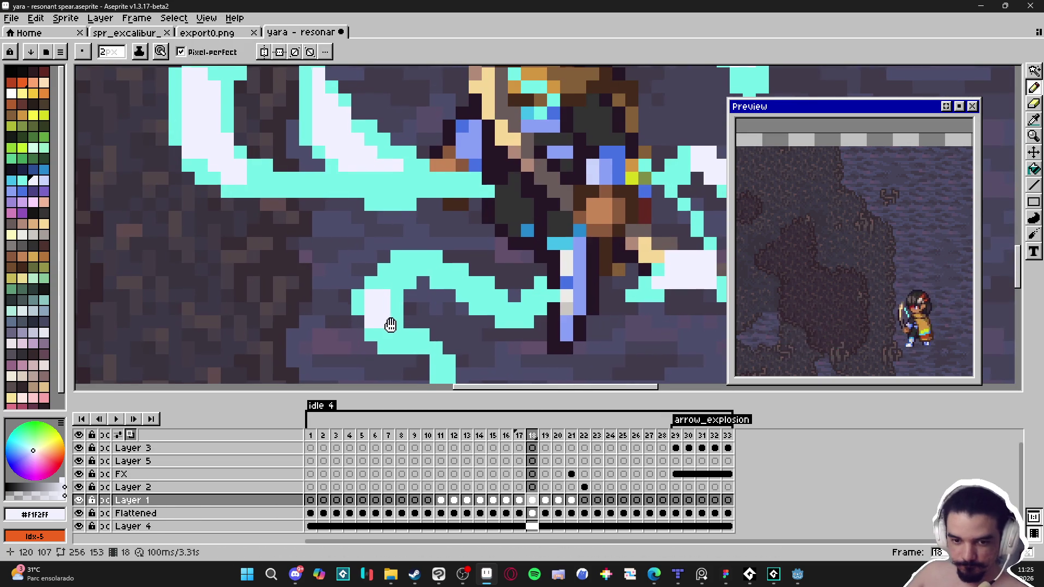
click(399, 316)
key(ctrl+s)
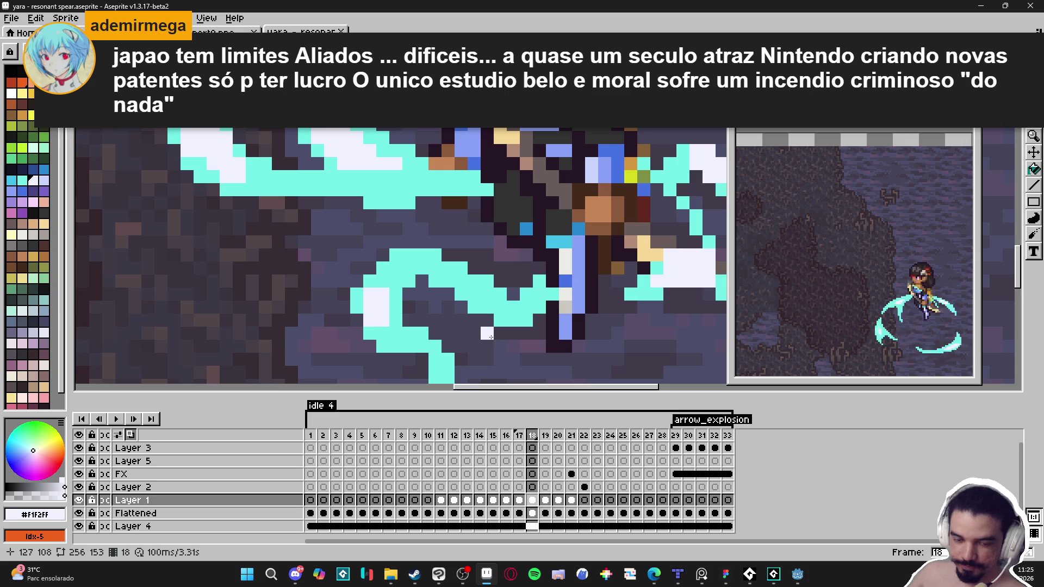
- Sample the swirl's cyan and save the file again
scroll(429, 298, down, 5)
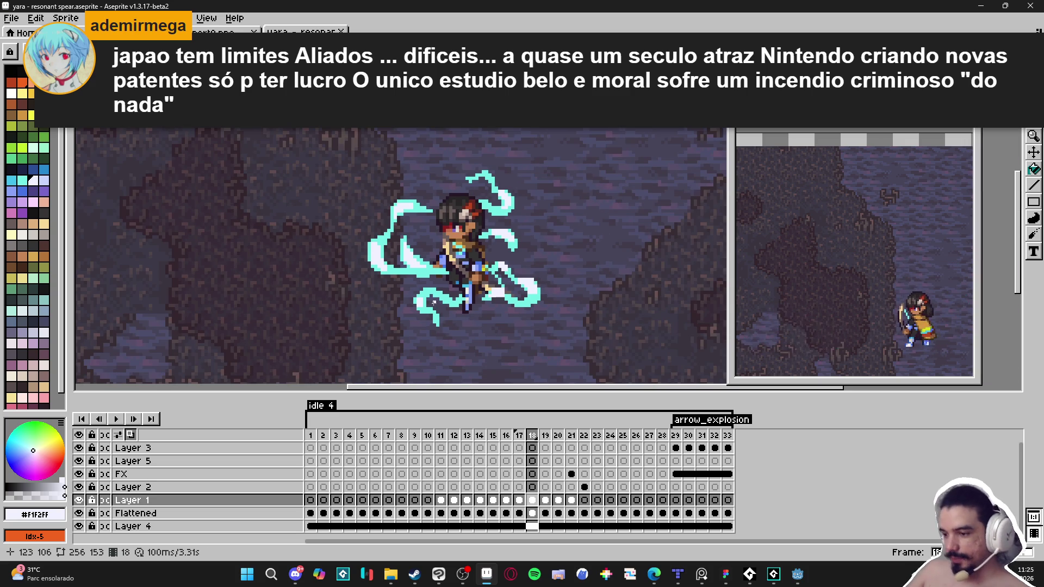
scroll(515, 296, up, 3)
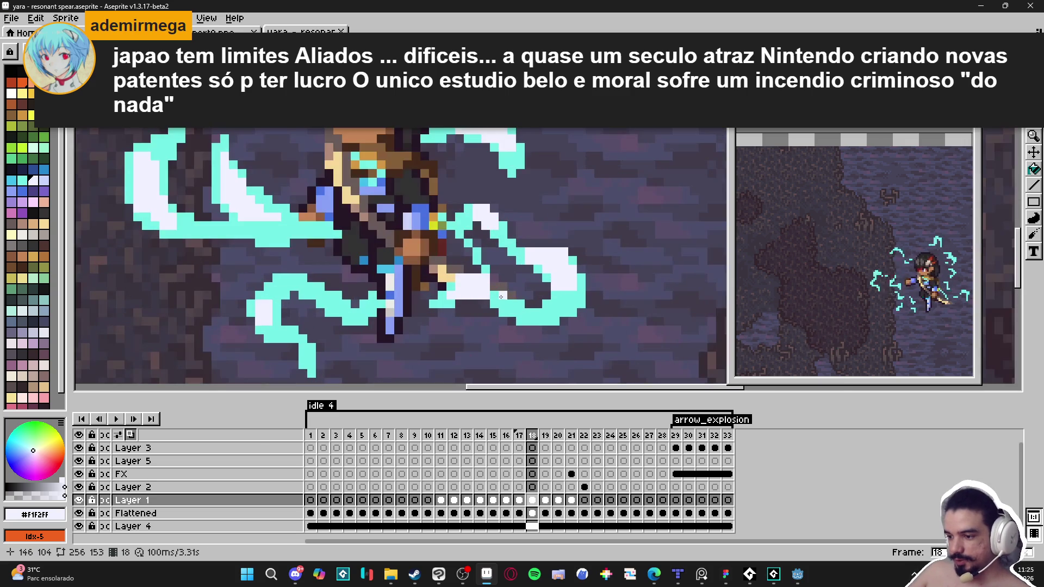
alt+click(498, 283)
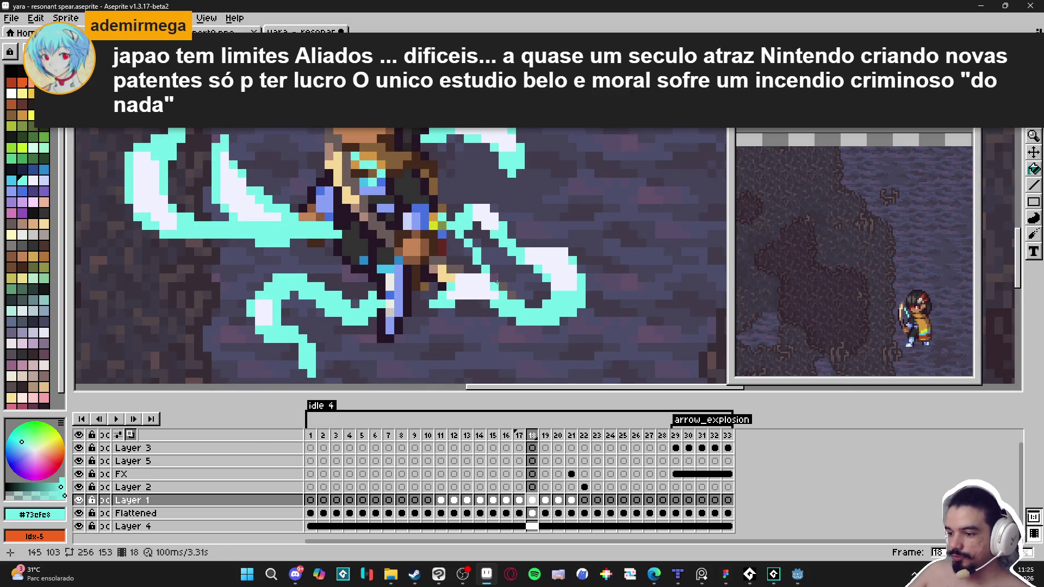
scroll(490, 280, down, 3)
key(ctrl+s)
scroll(414, 261, up, 4)
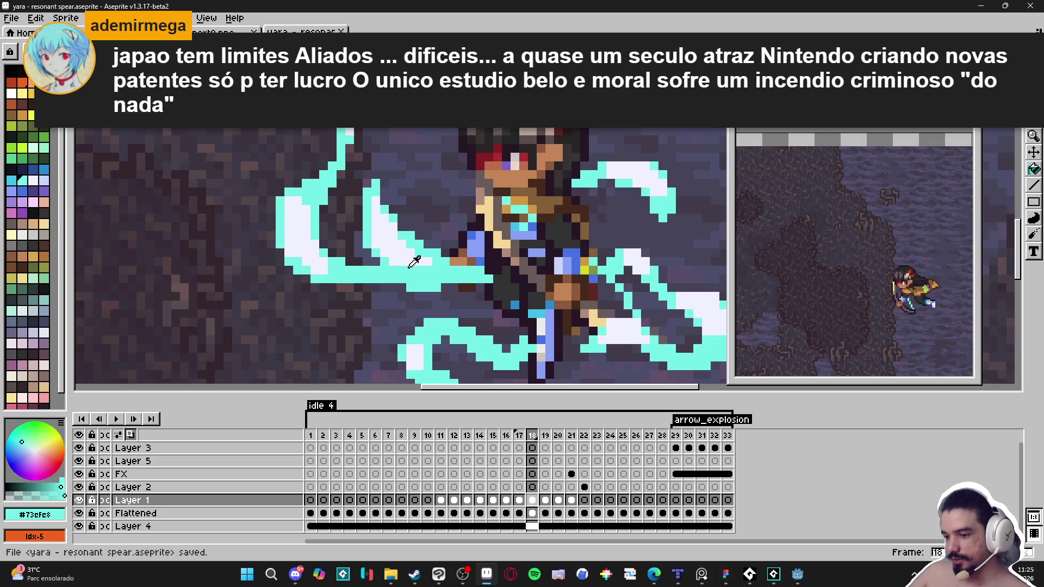
- Paint a near-white highlight on the upper swirl above the head, then go to frame 17
alt+click(414, 262)
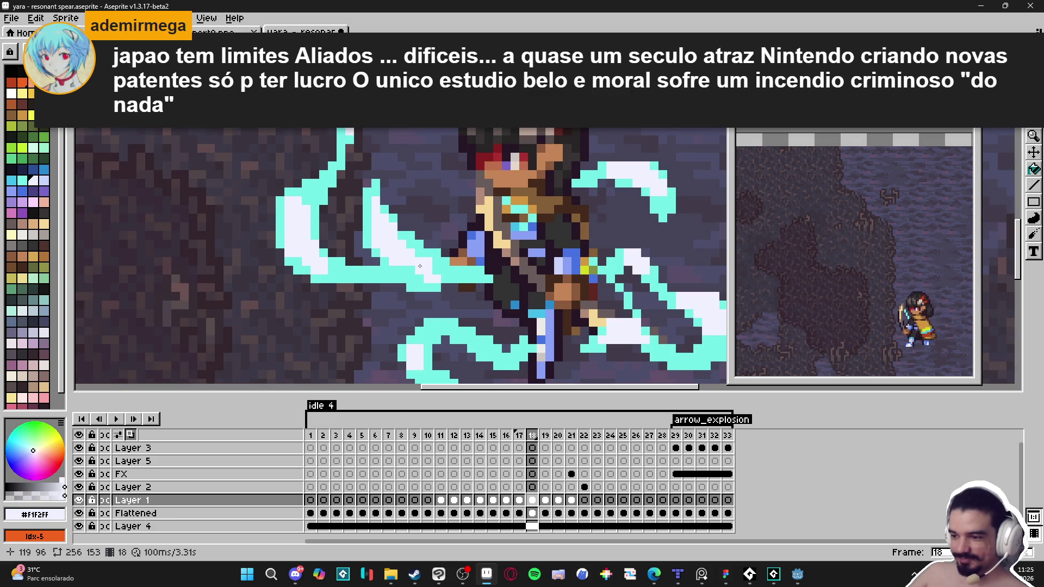
scroll(491, 284, down, 3)
scroll(532, 158, up, 5)
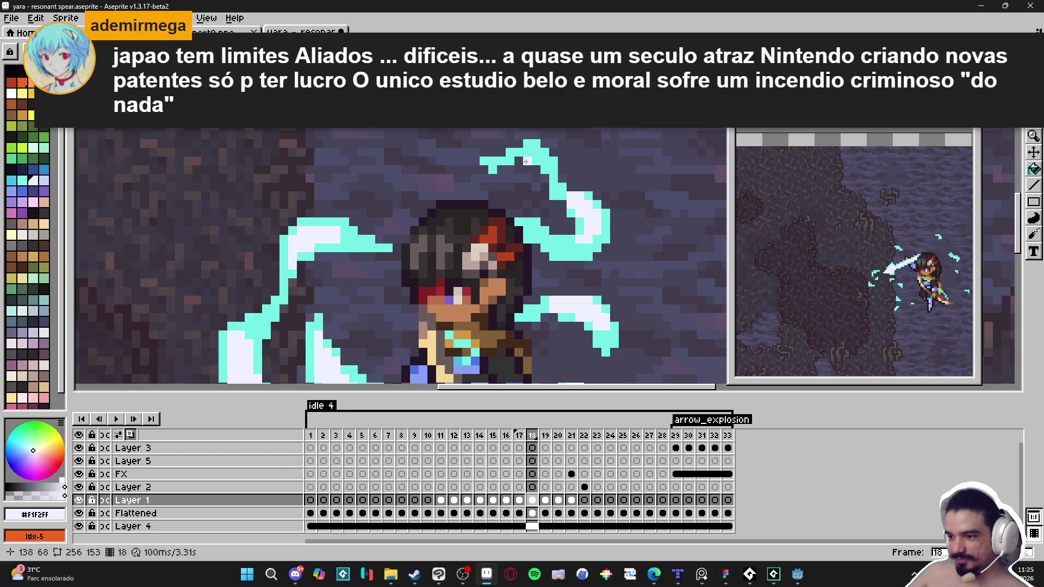
drag(541, 160, 553, 159)
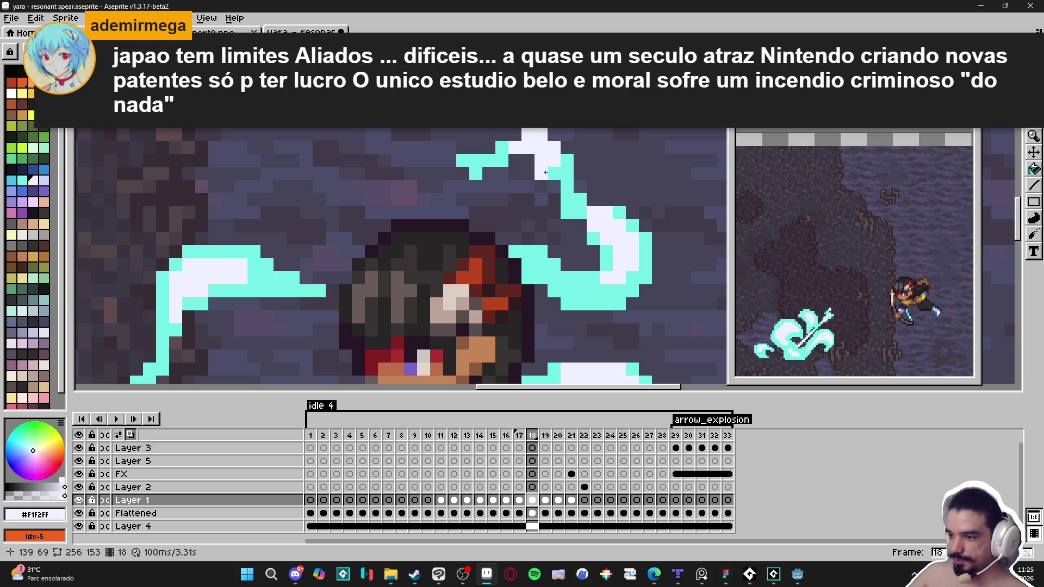
scroll(547, 246, down, 3)
scroll(548, 263, down, 2)
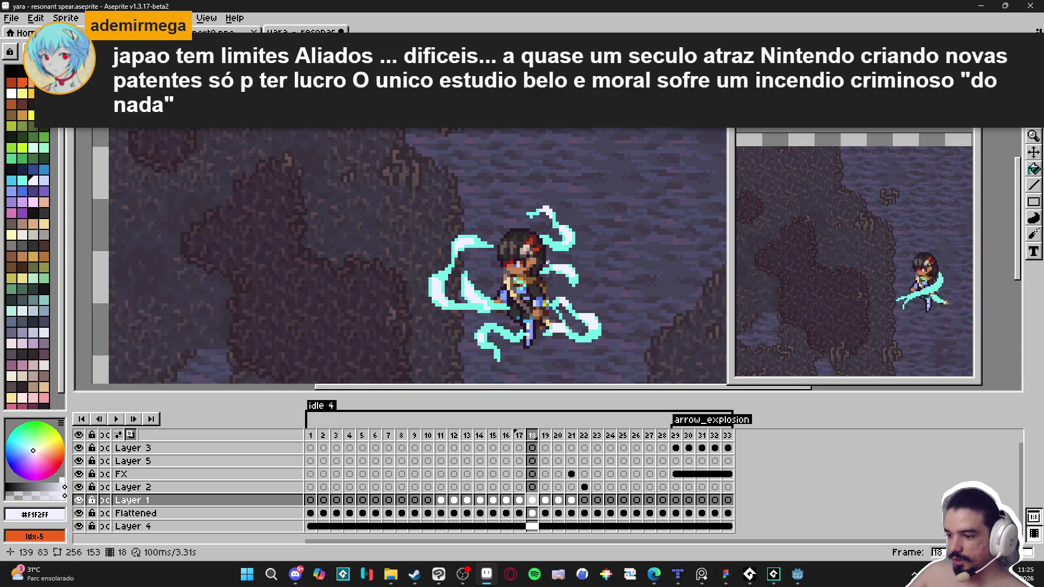
click(520, 436)
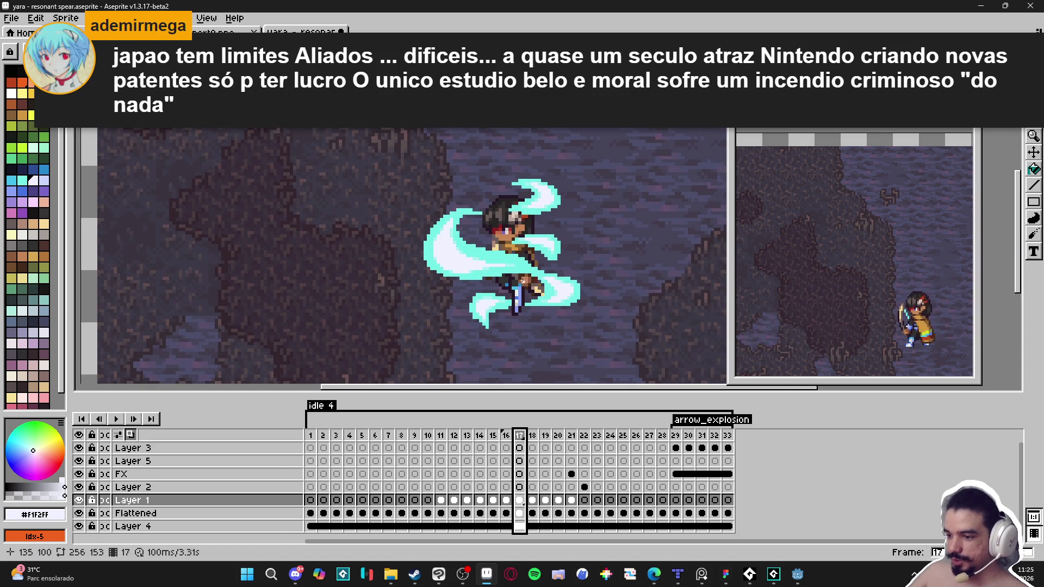
- Sample pale cyan #A9F0F1 and recolour several swirl and slash-edge pixels in frame 18
scroll(514, 257, up, 2)
click(502, 261)
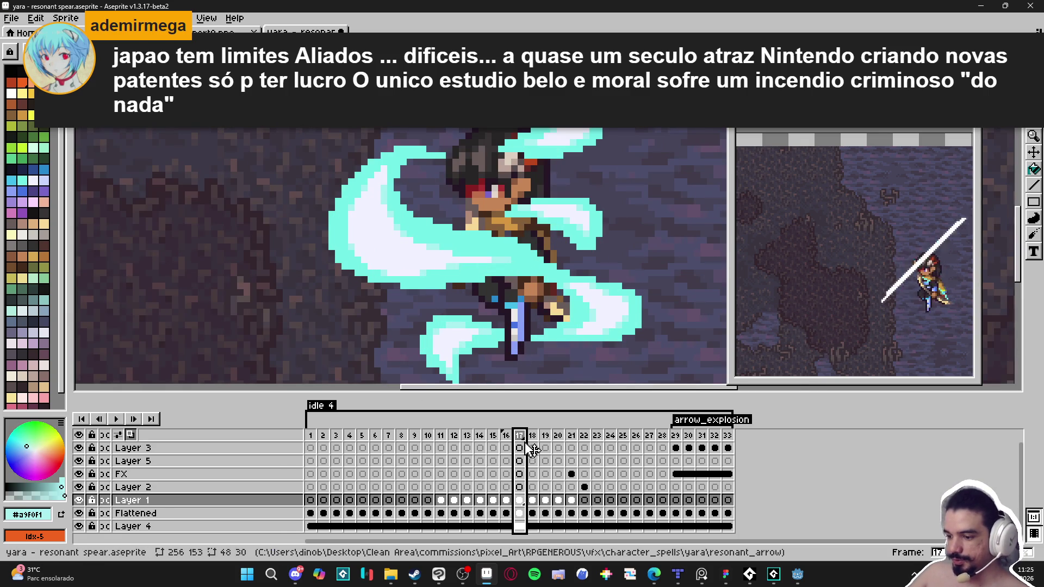
click(532, 436)
scroll(405, 265, up, 2)
click(449, 278)
click(422, 278)
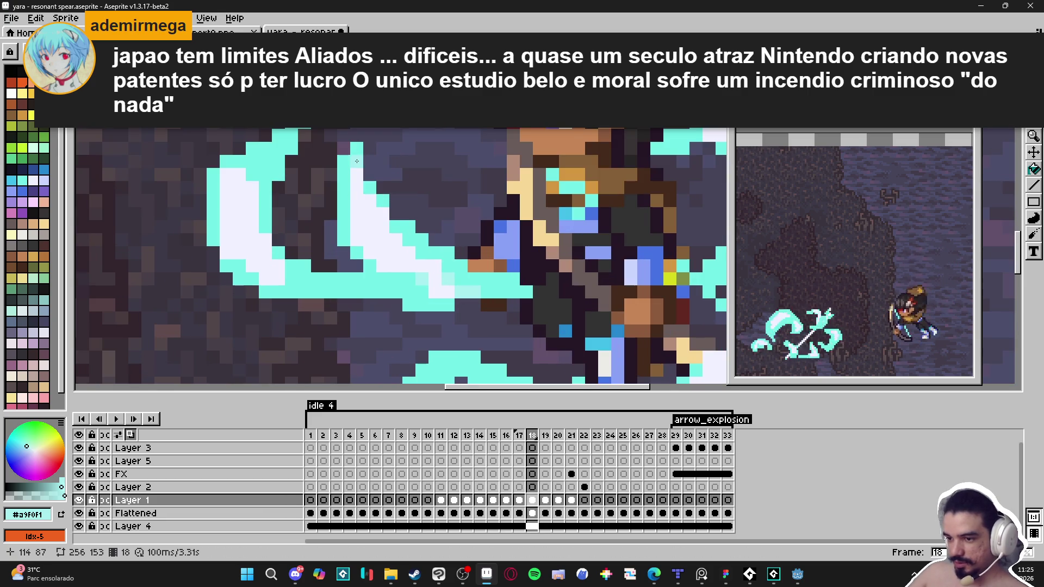
click(357, 175)
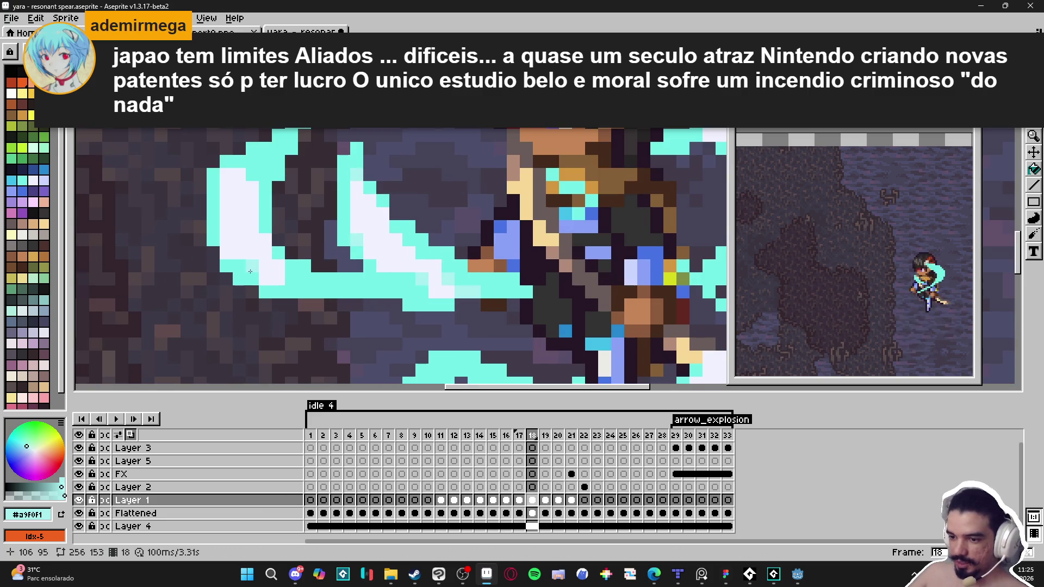
click(278, 278)
click(291, 279)
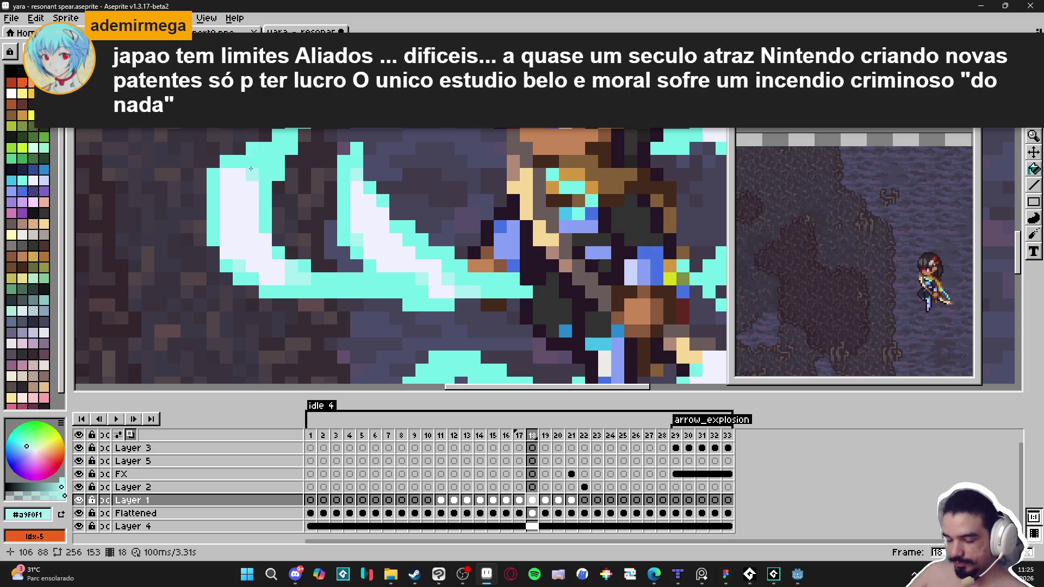
- Add pale cyan strokes and pixels to the upper swirl and the lower slash
scroll(249, 161, down, 3)
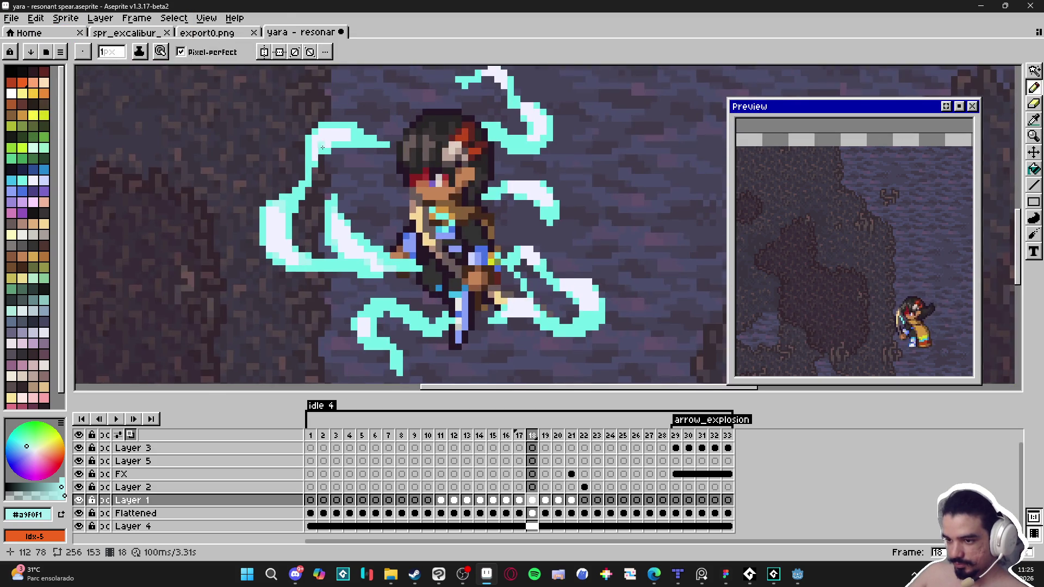
scroll(311, 186, up, 3)
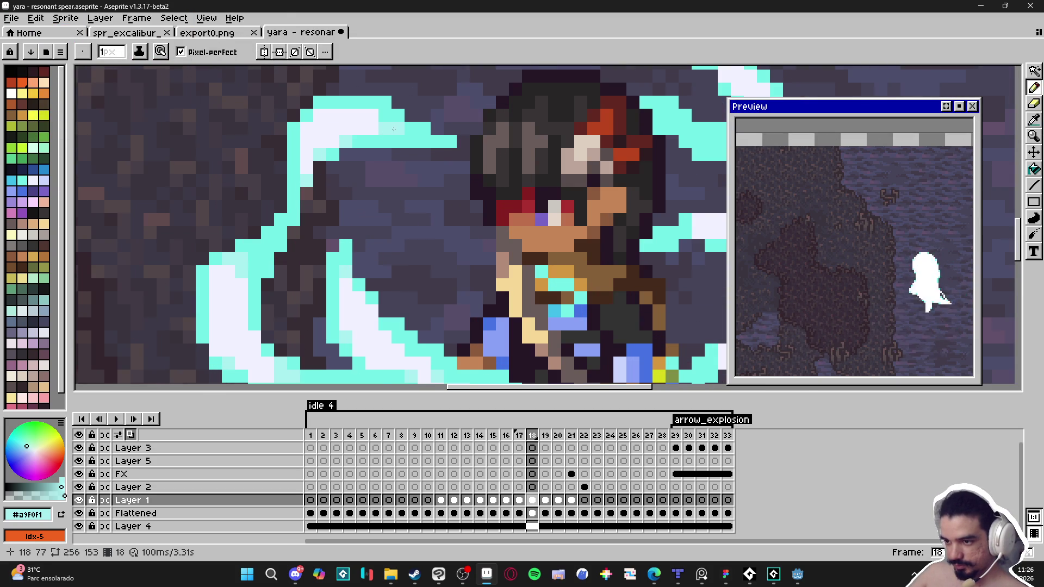
scroll(394, 129, down, 3)
scroll(481, 153, up, 3)
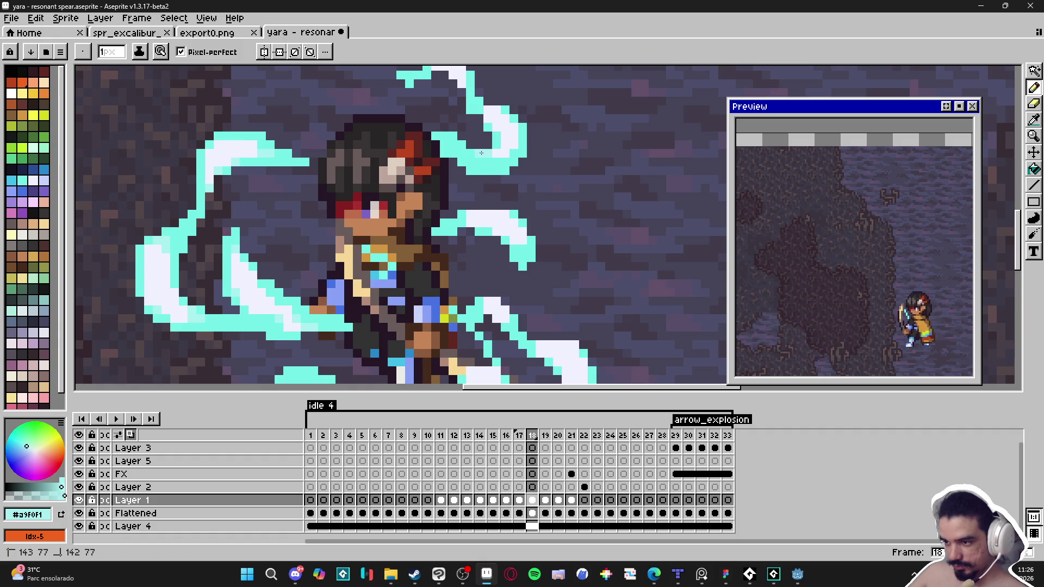
drag(481, 153, 508, 152)
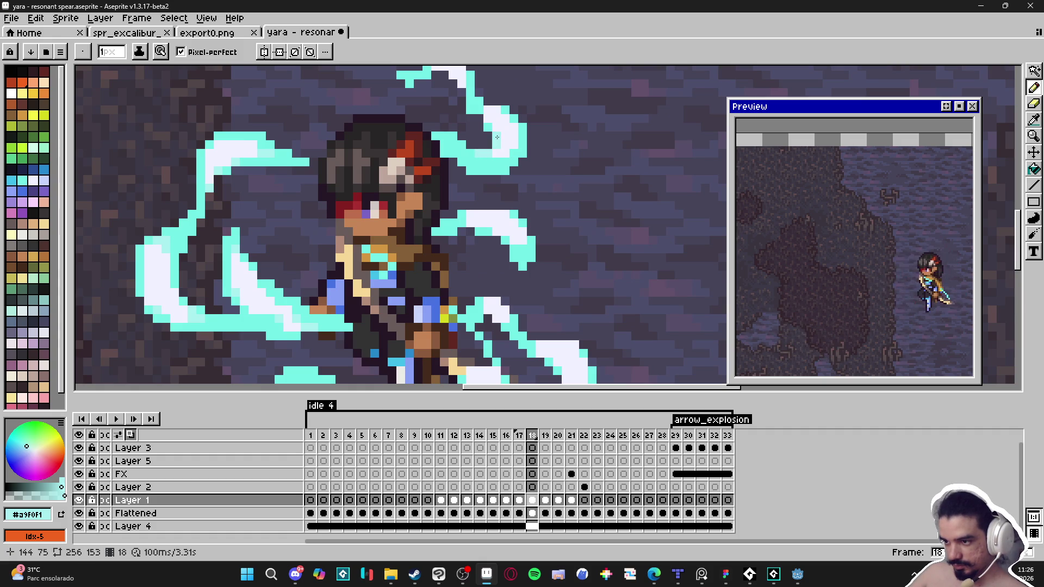
scroll(491, 146, up, 1)
drag(481, 106, 478, 120)
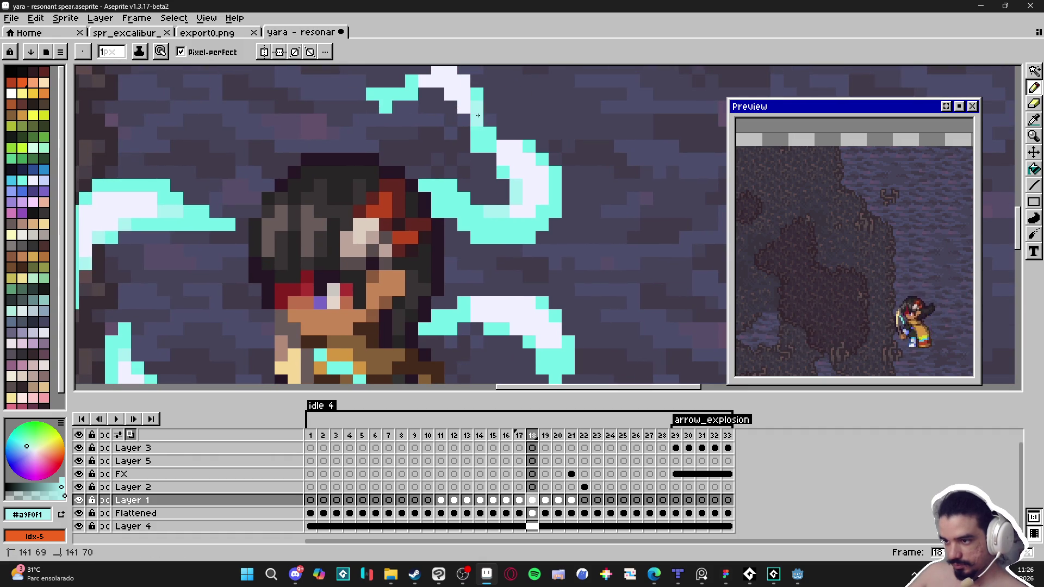
click(412, 92)
scroll(412, 90, down, 2)
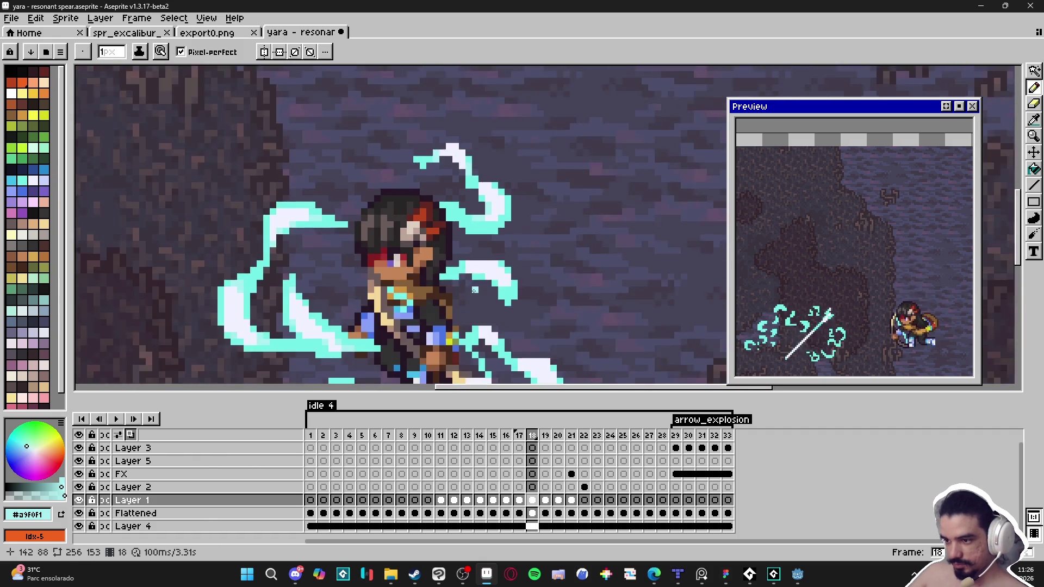
scroll(503, 323, up, 3)
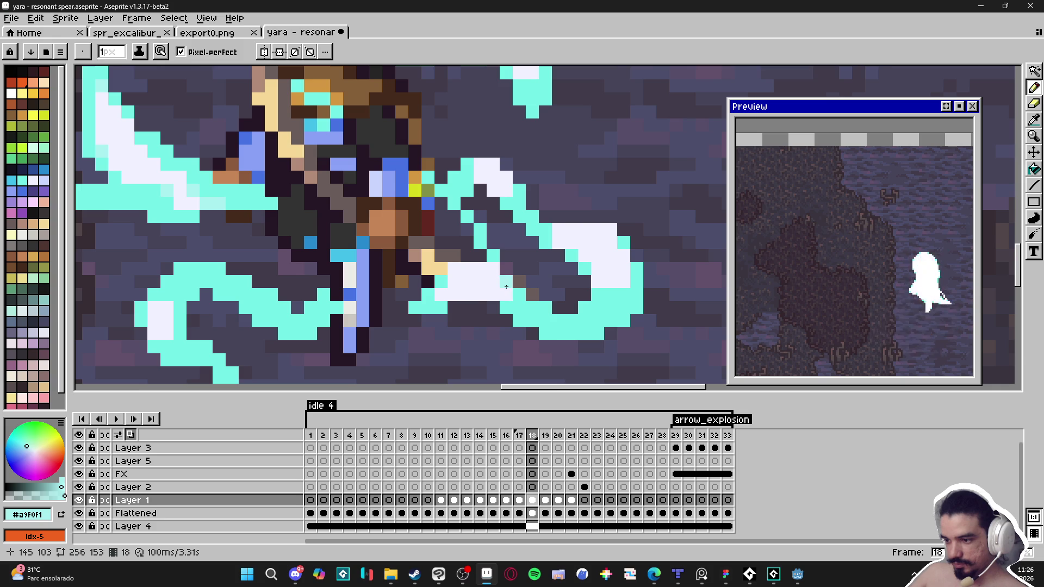
click(519, 296)
click(517, 308)
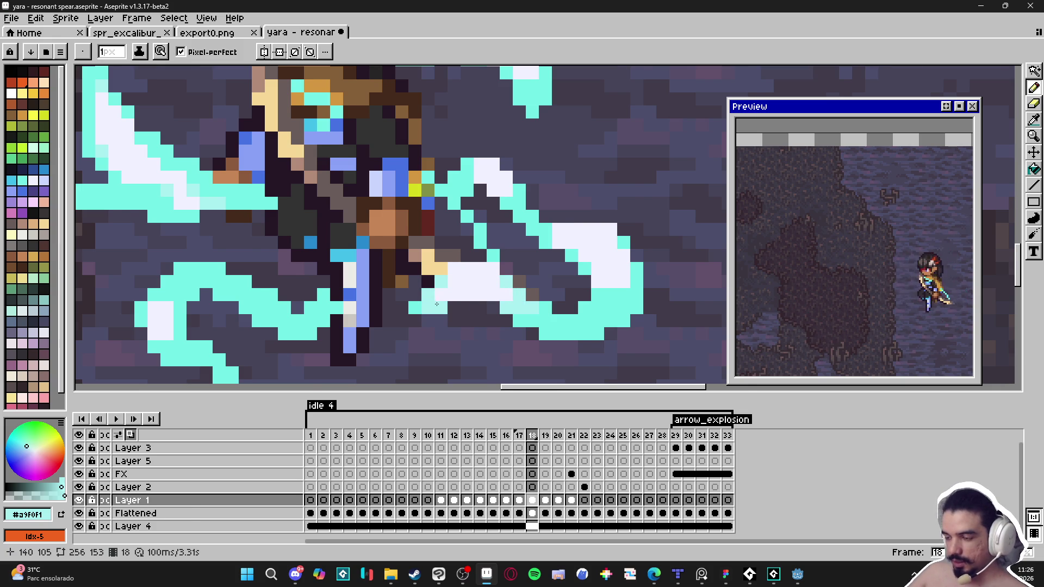
- Extend pale cyan strokes along the spear slash and the lower-left swirl
scroll(436, 304, down, 1)
scroll(541, 275, up, 2)
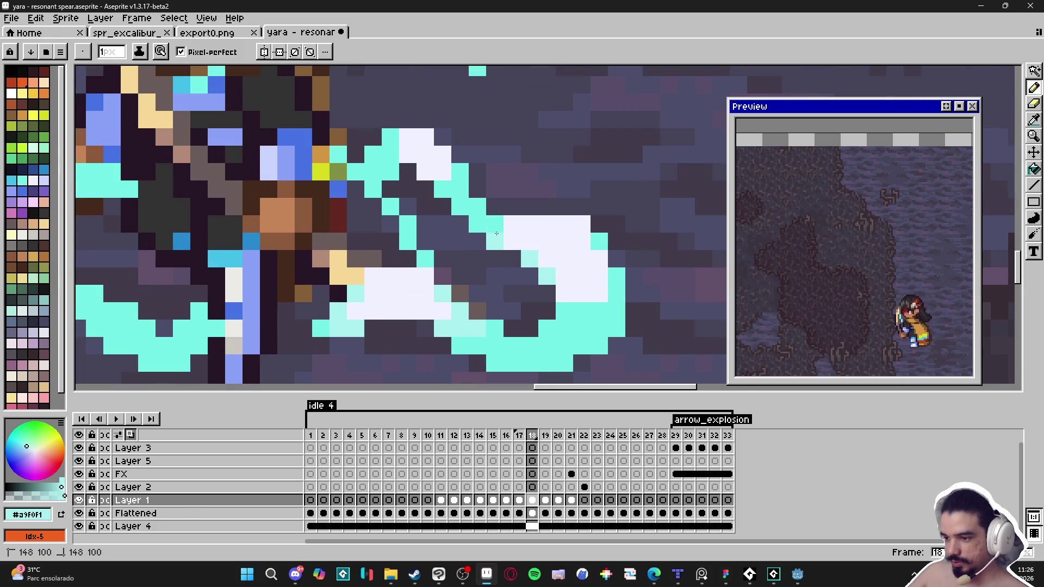
drag(496, 233, 482, 227)
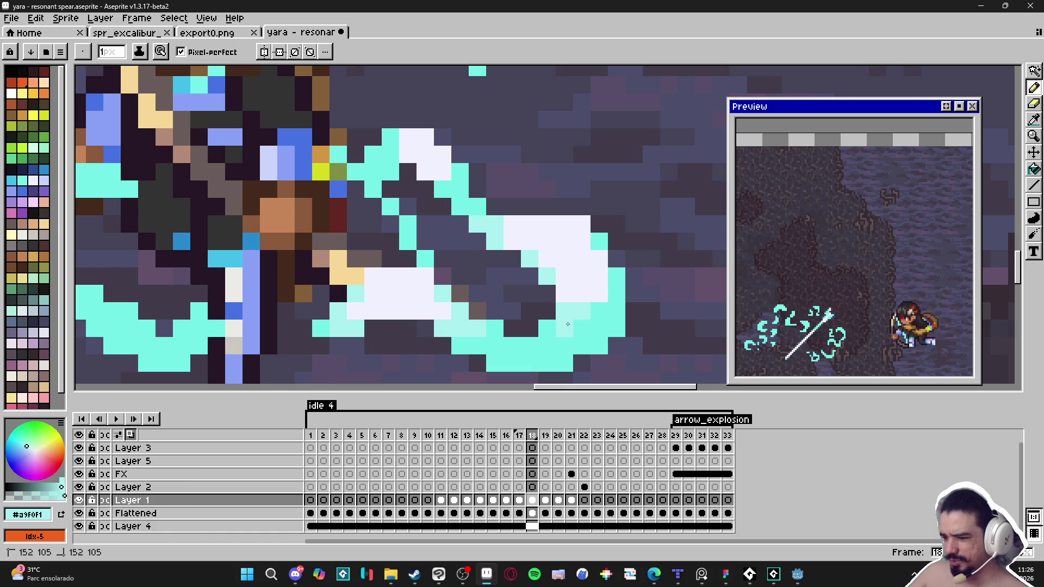
scroll(581, 312, down, 1)
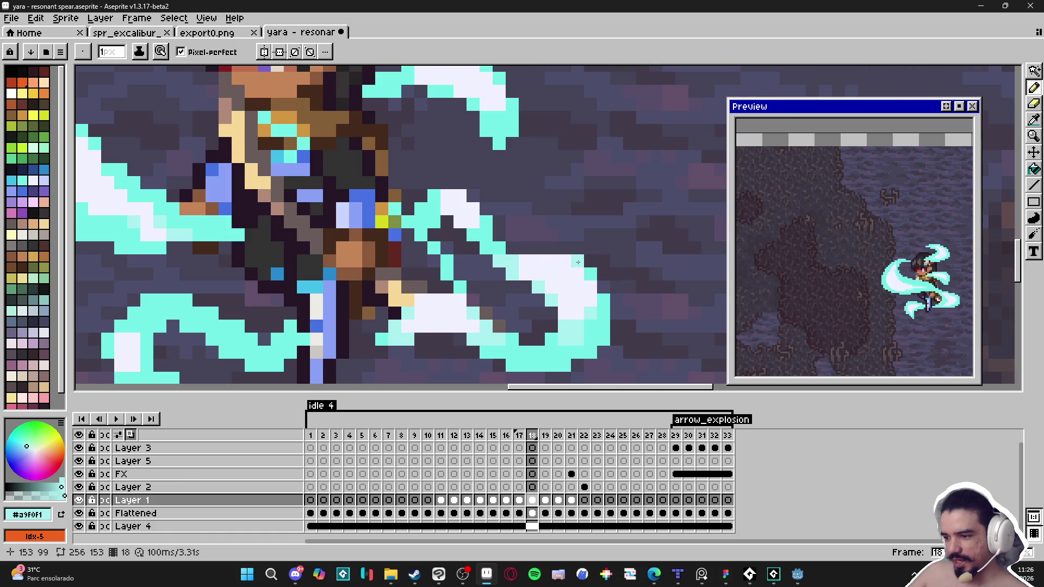
scroll(578, 262, down, 2)
scroll(353, 344, up, 2)
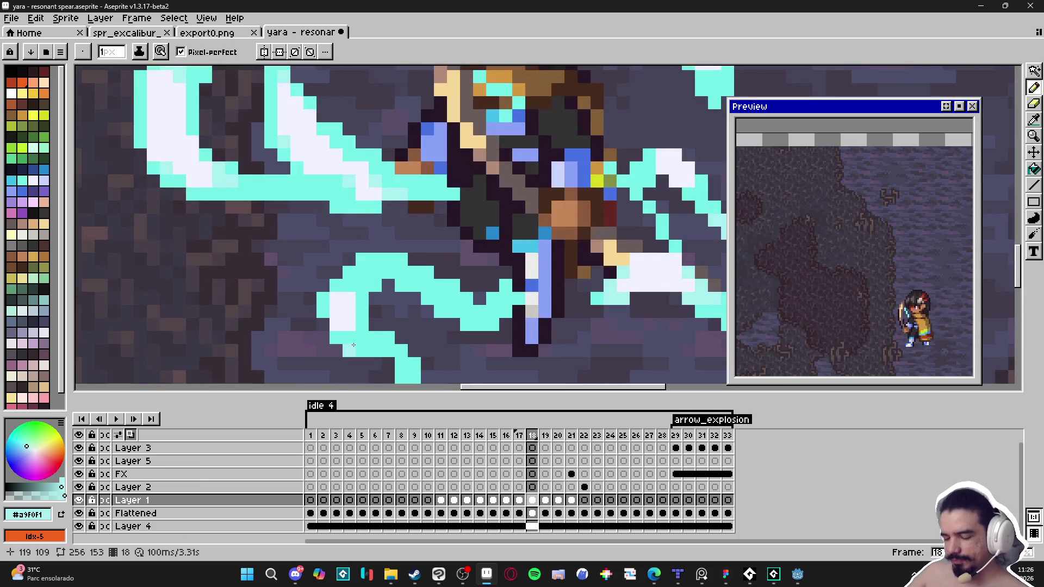
drag(360, 330, 349, 337)
click(365, 300)
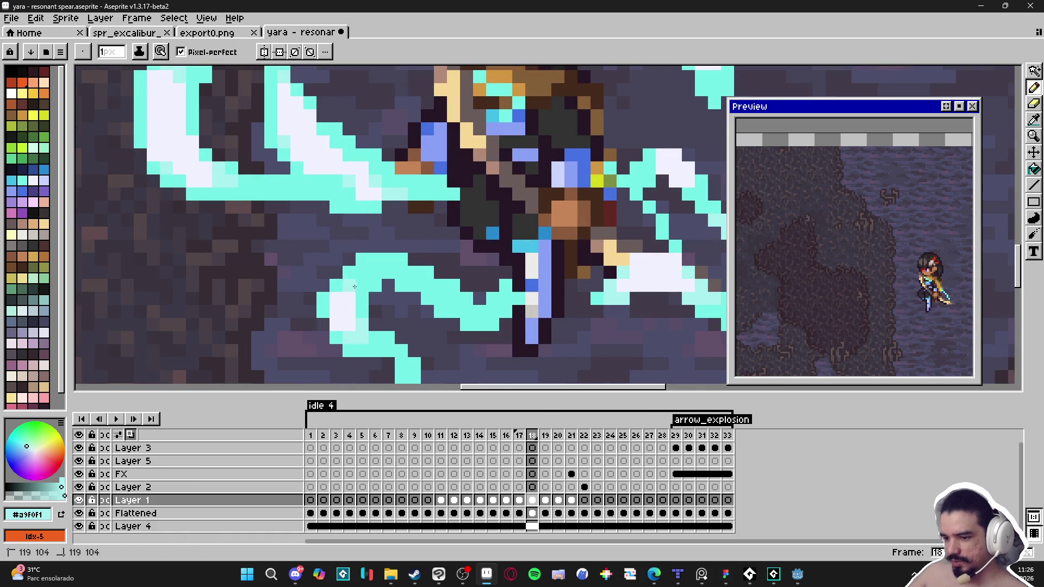
drag(365, 300, 376, 286)
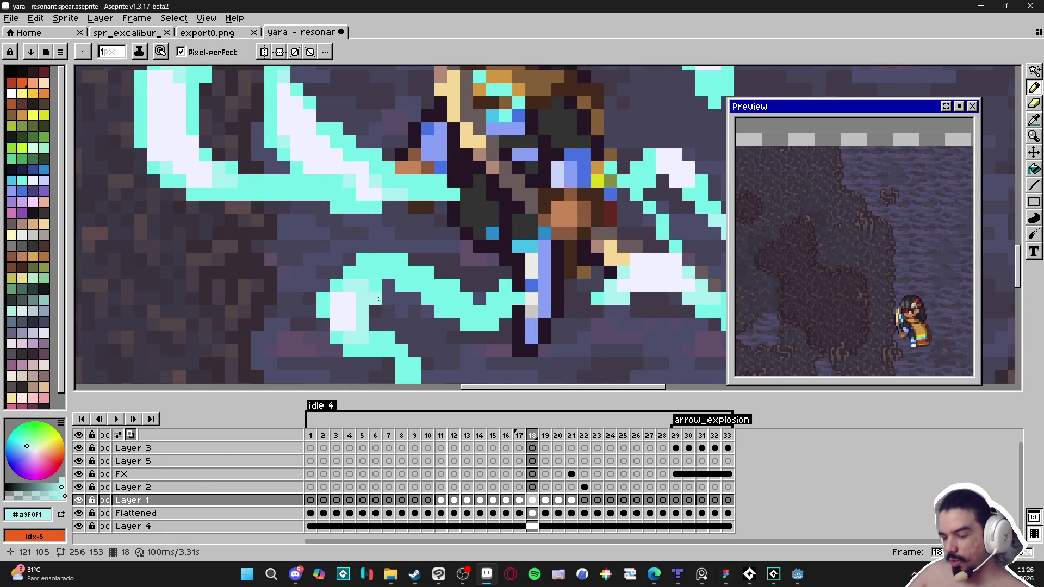
scroll(378, 299, down, 2)
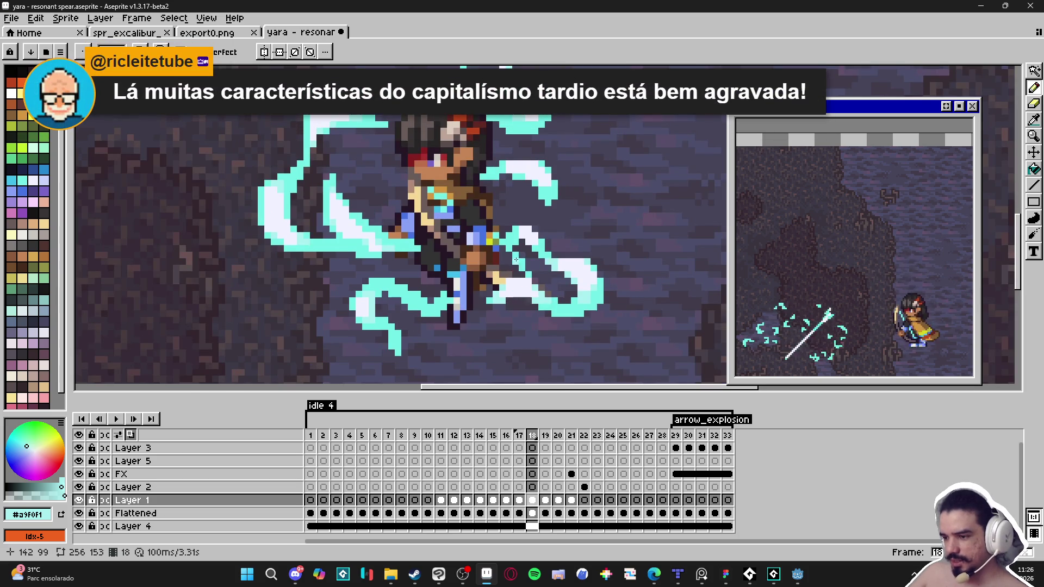
scroll(516, 260, up, 2)
- Recolour the remaining near-white swirl pixels to pale cyan and check the whole character
drag(521, 231, 521, 237)
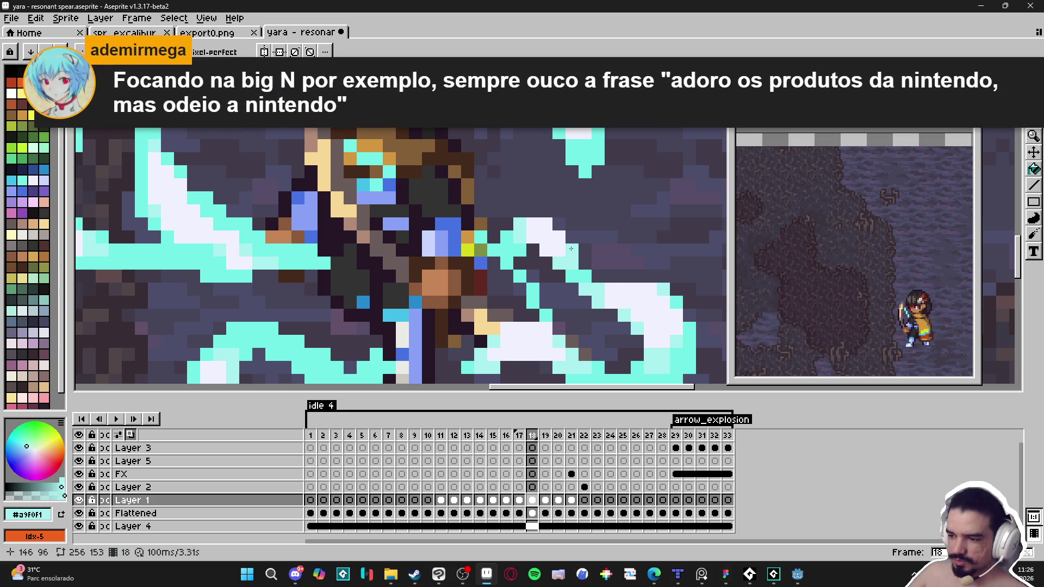
scroll(571, 249, down, 3)
drag(577, 249, 560, 258)
scroll(558, 205, up, 3)
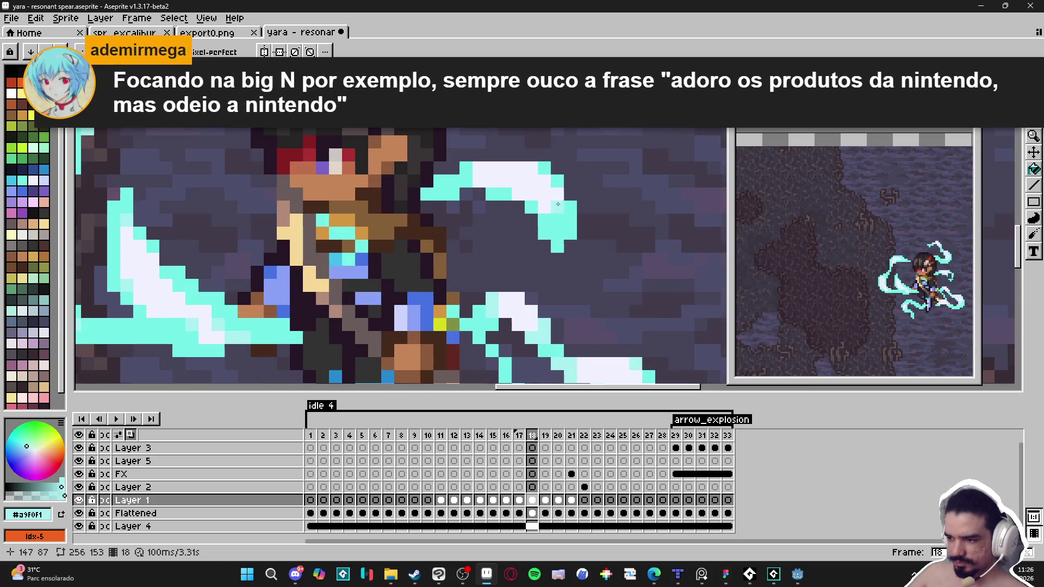
click(555, 204)
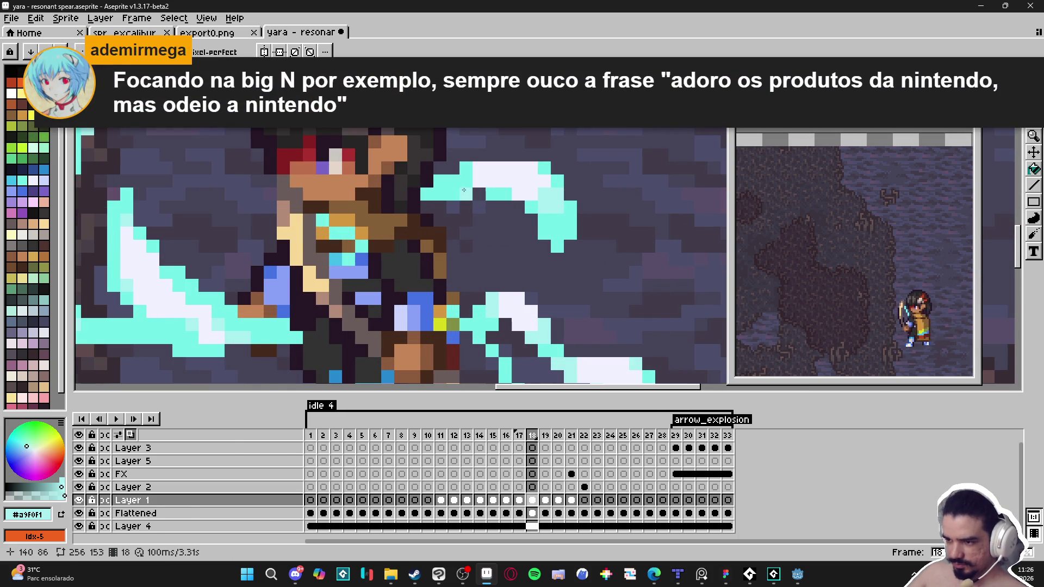
click(465, 172)
scroll(532, 194, down, 3)
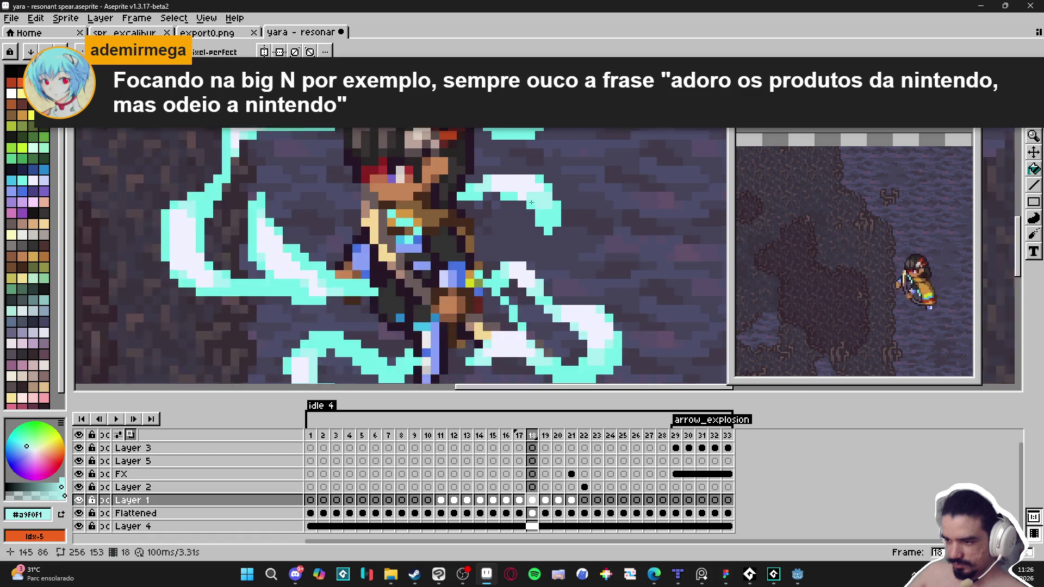
drag(538, 205, 539, 212)
scroll(497, 154, up, 2)
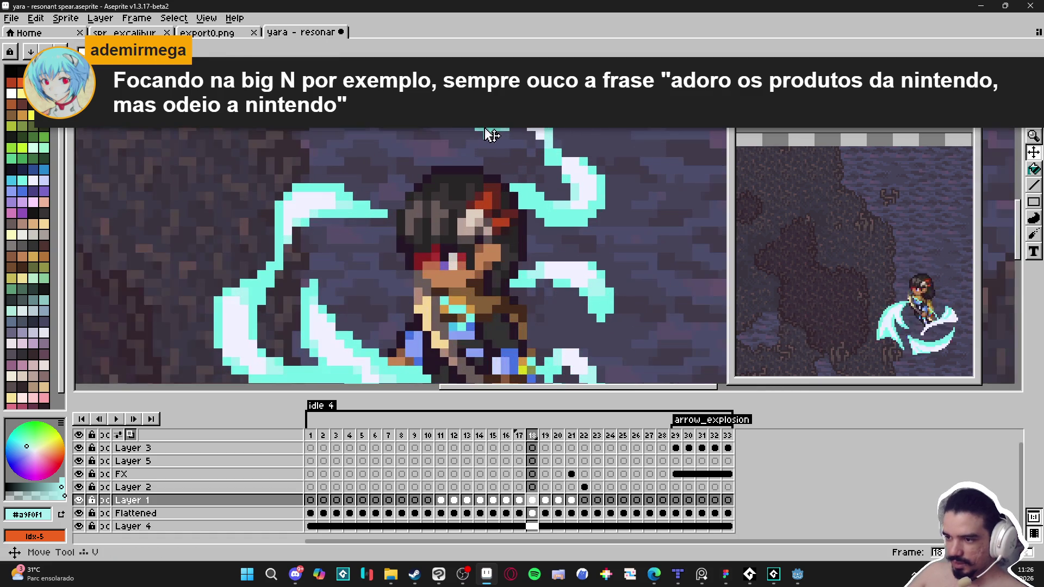
scroll(498, 183, down, 3)
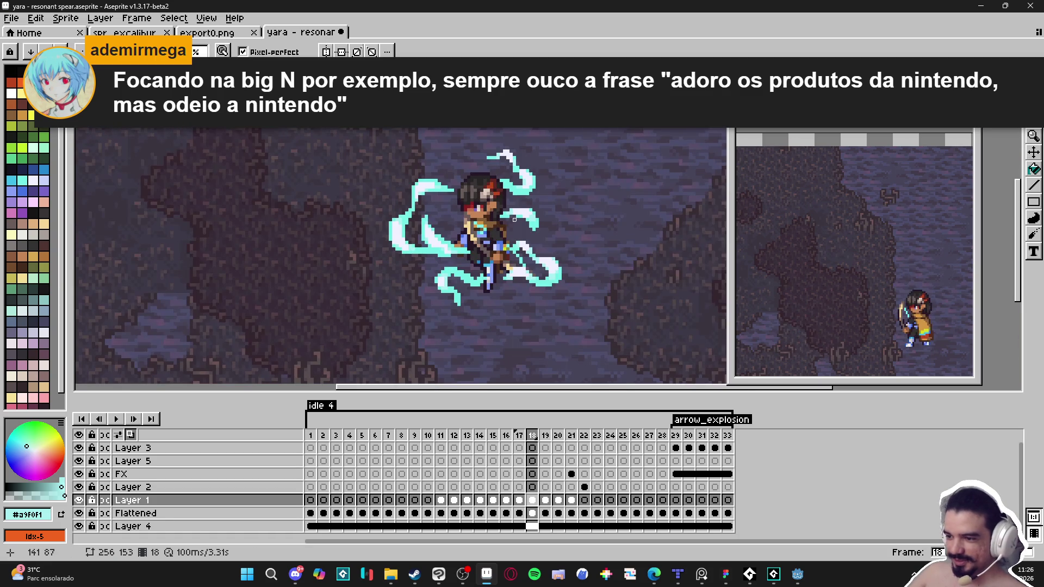
- Review the neighbouring frames, then sample near-white #F1F2FF from frame 18's slash
click(544, 438)
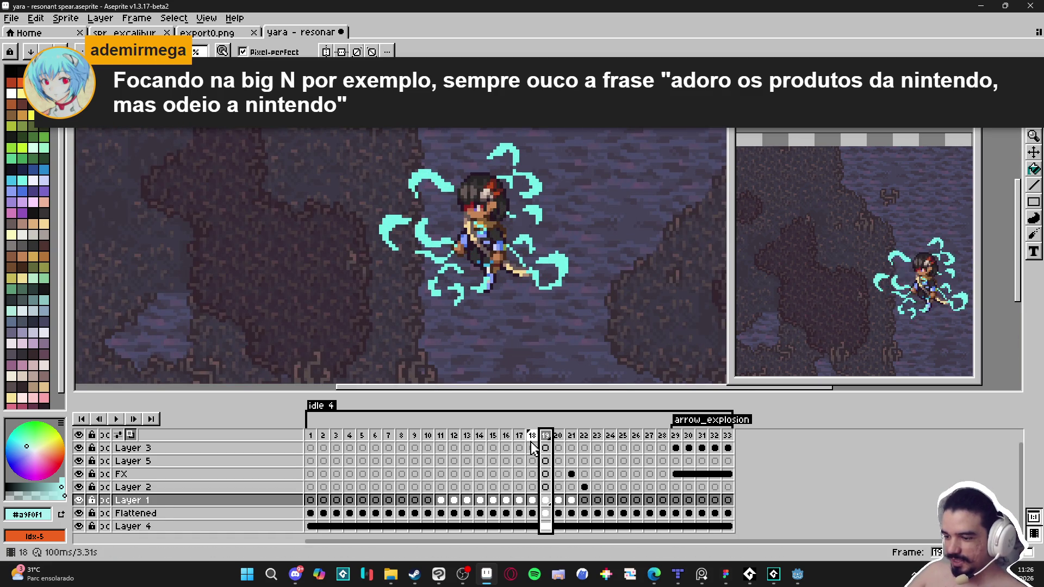
key(Left)
key(Left)
key(Right)
key(Right)
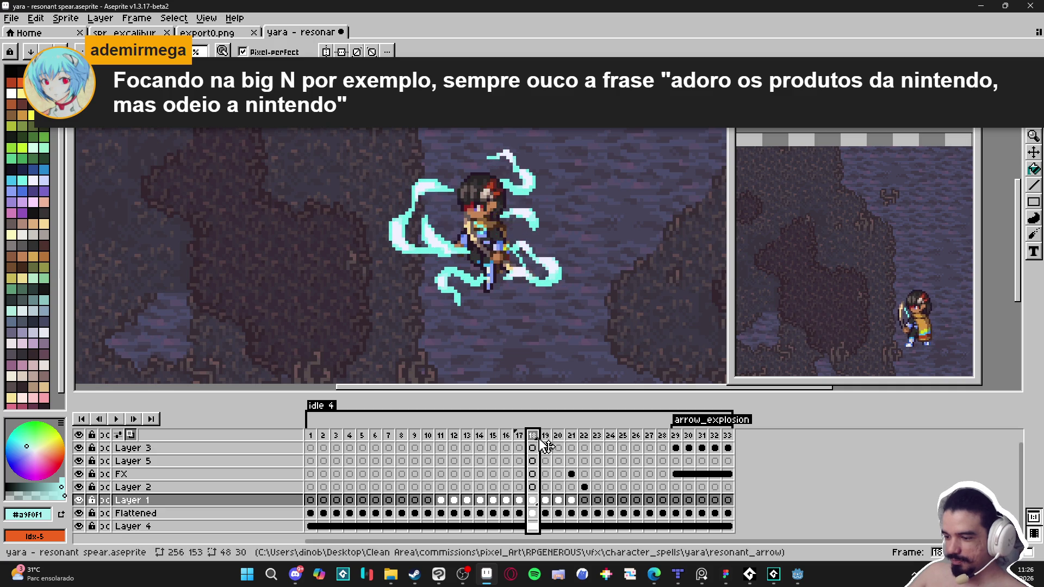
click(532, 500)
scroll(436, 276, up, 1)
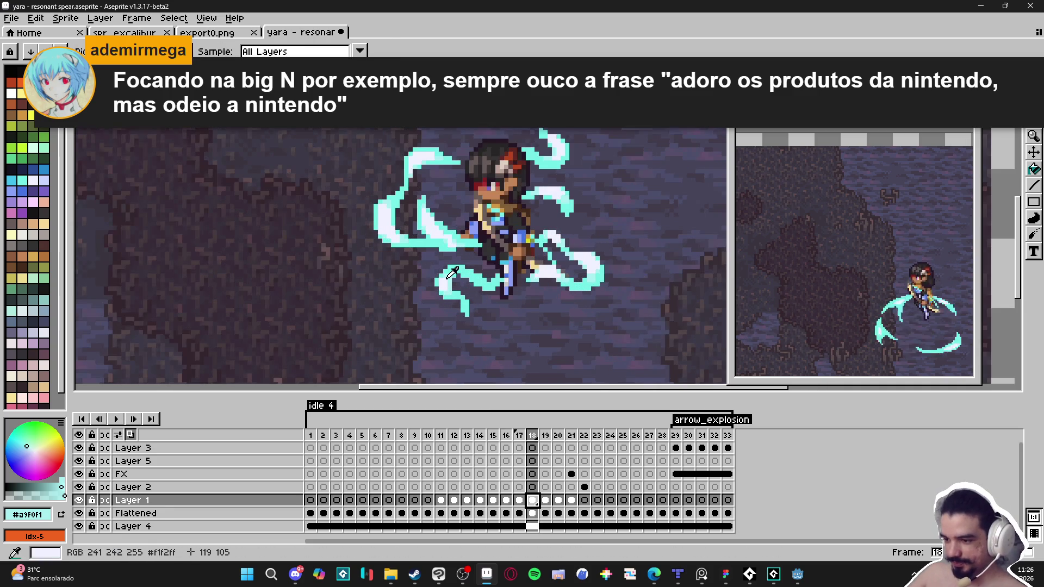
alt+click(452, 274)
- On frame 19, add a near-white highlight pixel to the cyan arc
key(Right)
scroll(435, 228, up, 2)
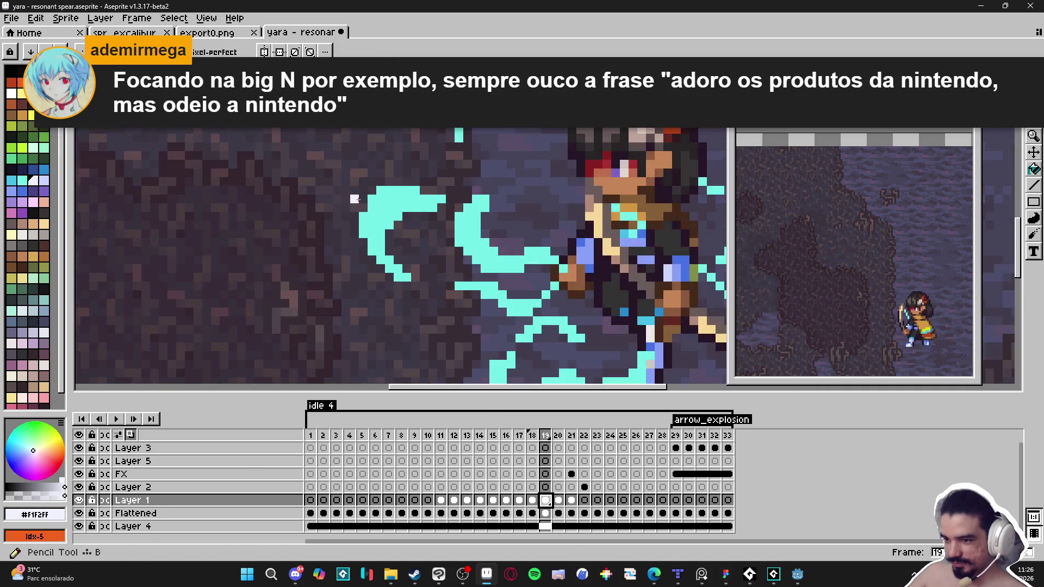
scroll(393, 206, up, 2)
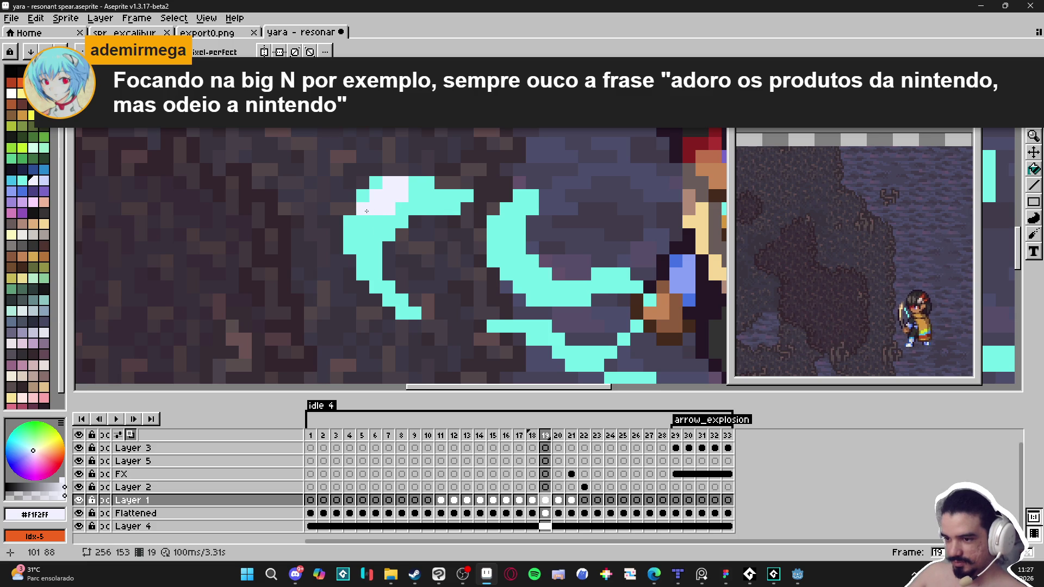
scroll(370, 217, down, 2)
scroll(438, 241, up, 2)
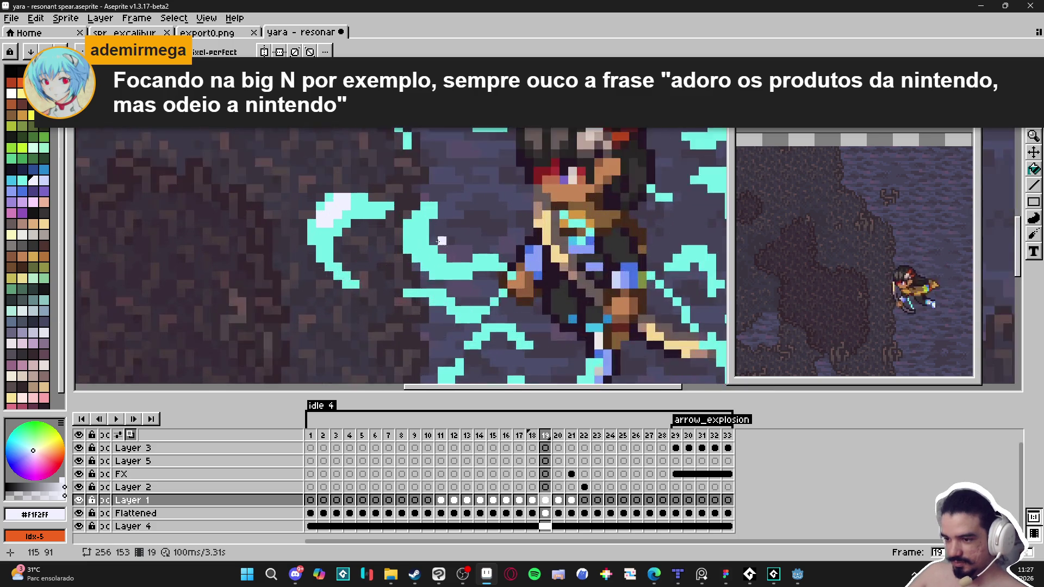
scroll(438, 241, up, 1)
click(430, 257)
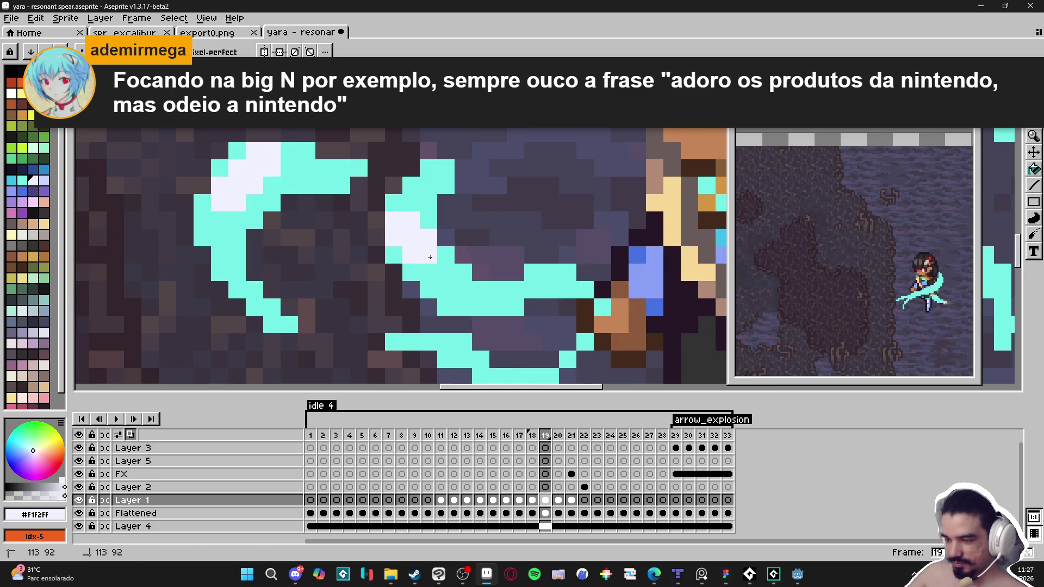
scroll(430, 271, down, 3)
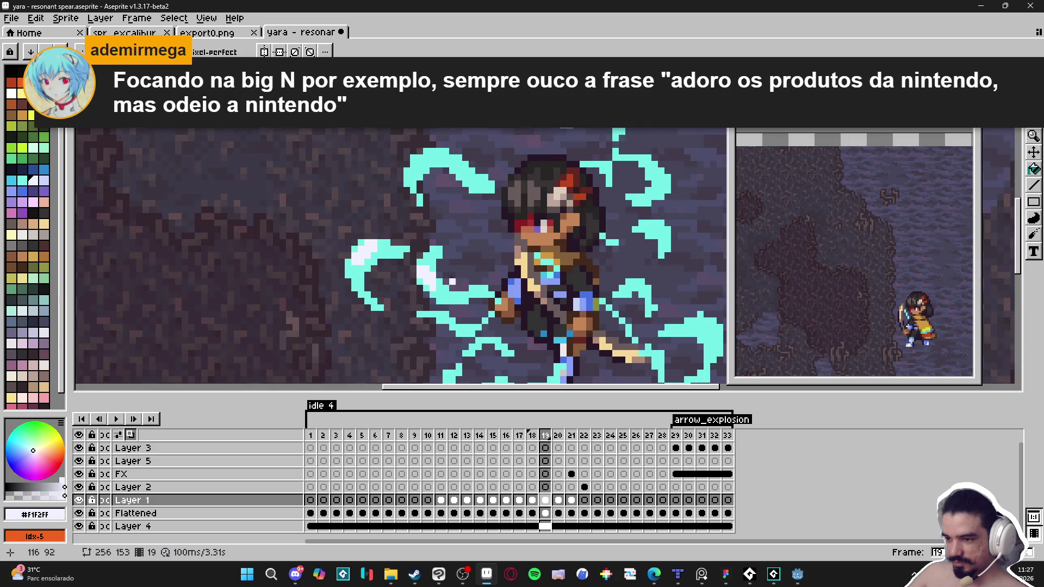
scroll(449, 185, up, 3)
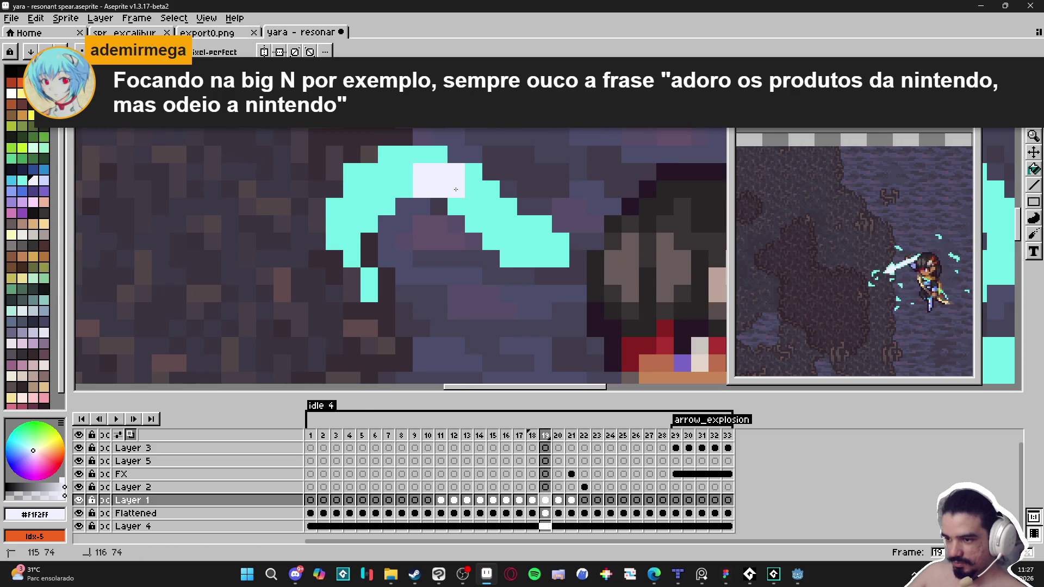
scroll(453, 265, down, 3)
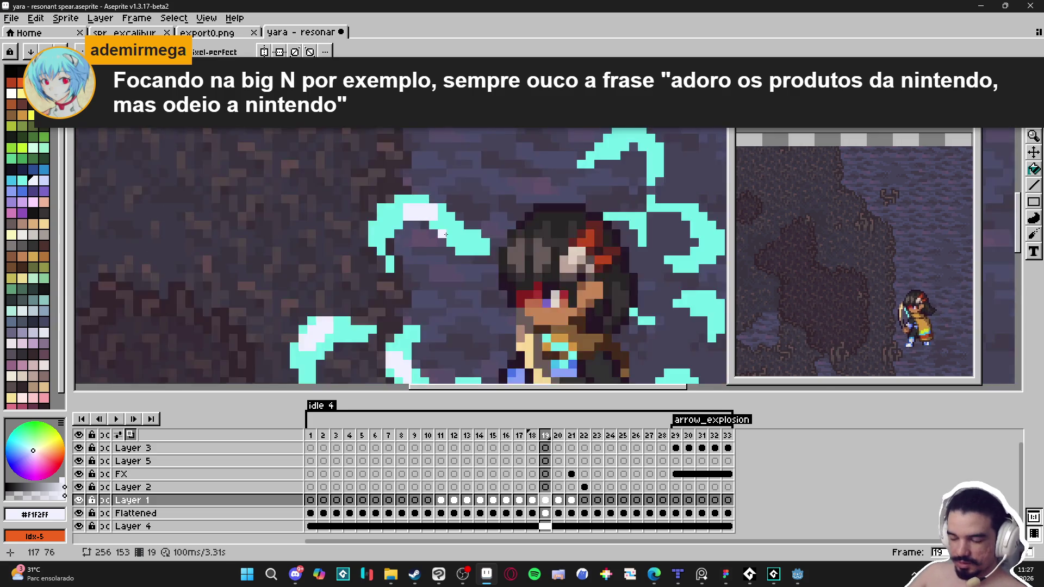
scroll(511, 251, up, 3)
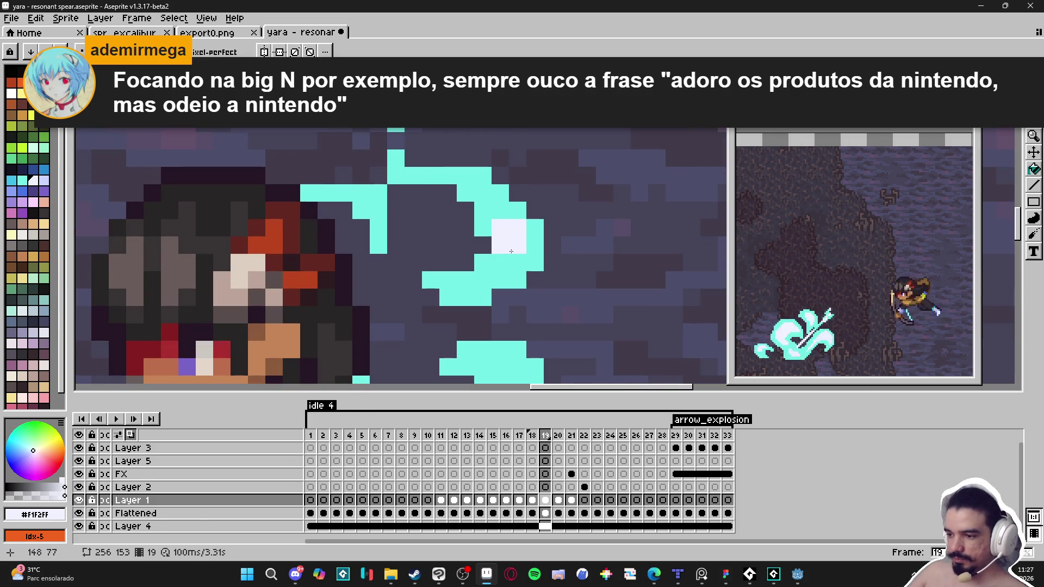
scroll(510, 256, down, 2)
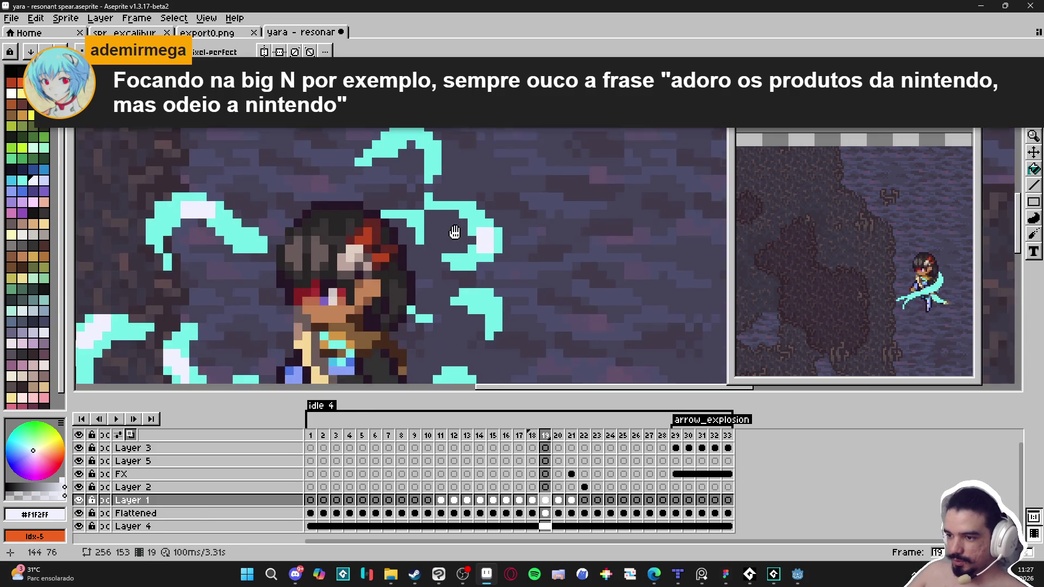
scroll(427, 134, up, 2)
scroll(464, 284, down, 3)
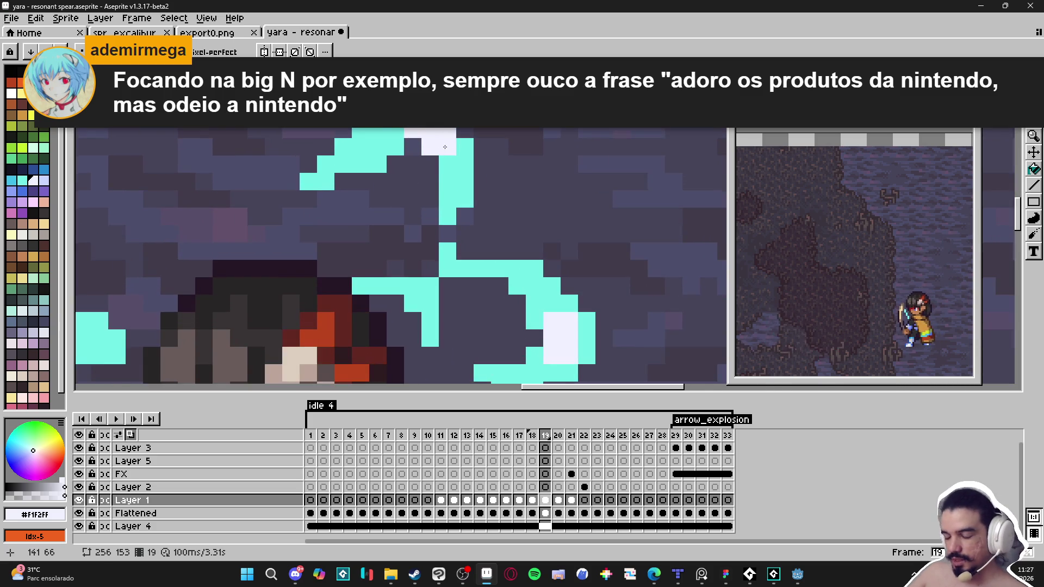
scroll(463, 284, up, 3)
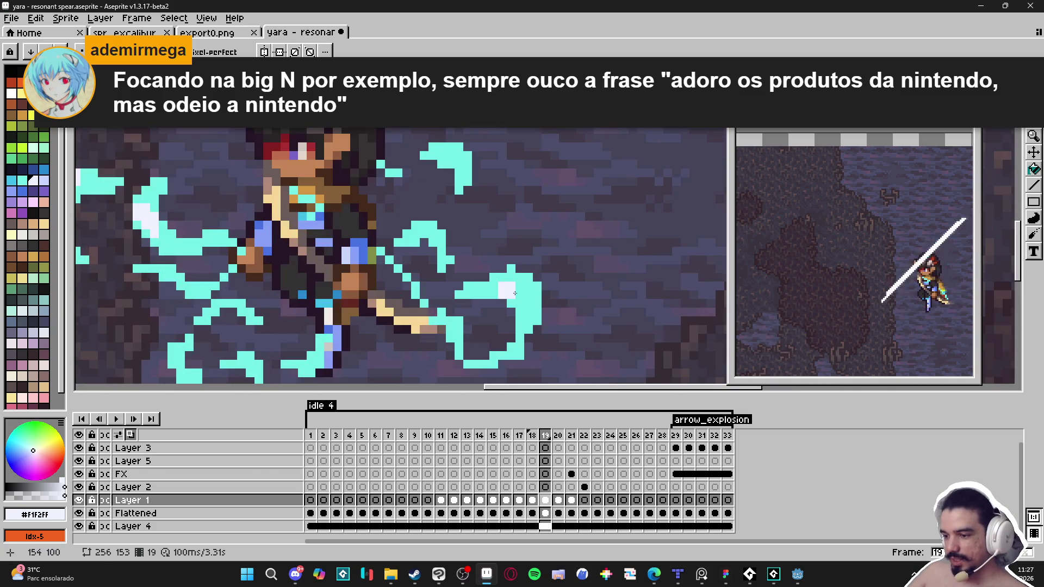
alt+click(511, 269)
- Resample near-white and pencil three white highlight pixels onto the right swoosh
key(e)
key(i)
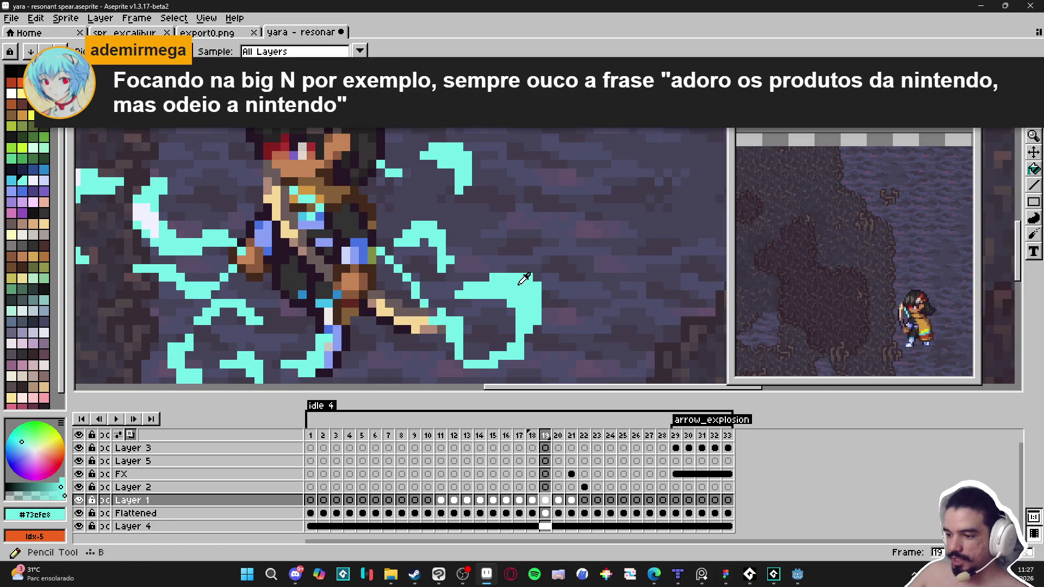
click(144, 218)
key(b)
scroll(519, 307, up, 1)
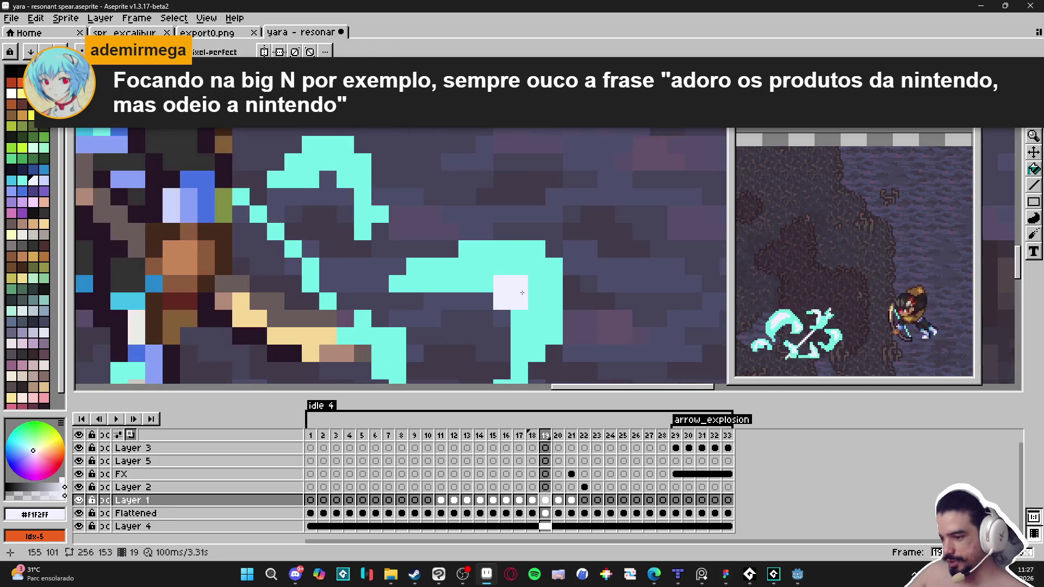
click(519, 267)
click(536, 285)
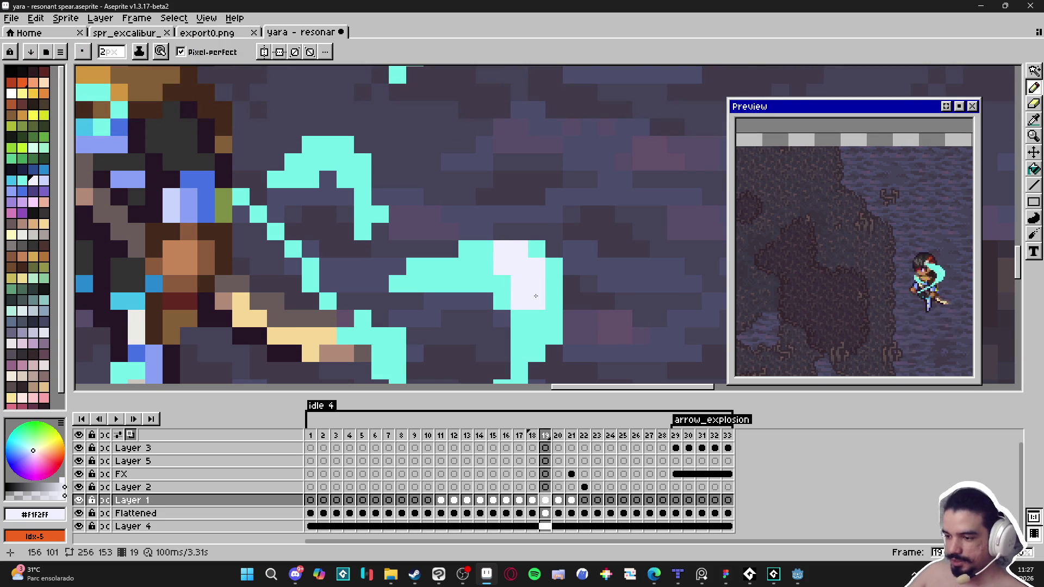
click(527, 287)
scroll(526, 284, down, 4)
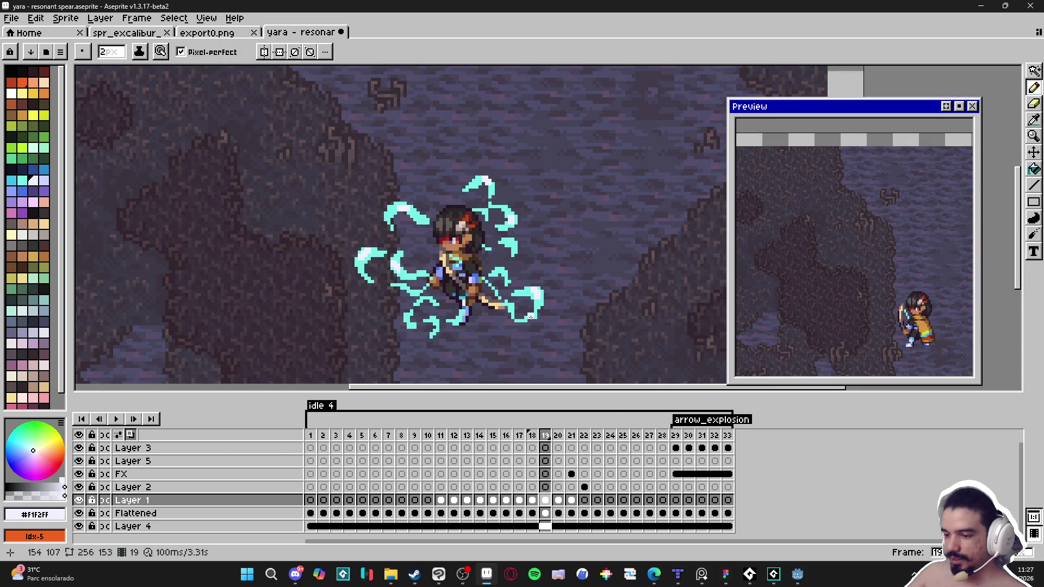
- Sample pale cyan from frame 18's slash and step through frames 19 and 20
click(533, 438)
scroll(429, 308, up, 3)
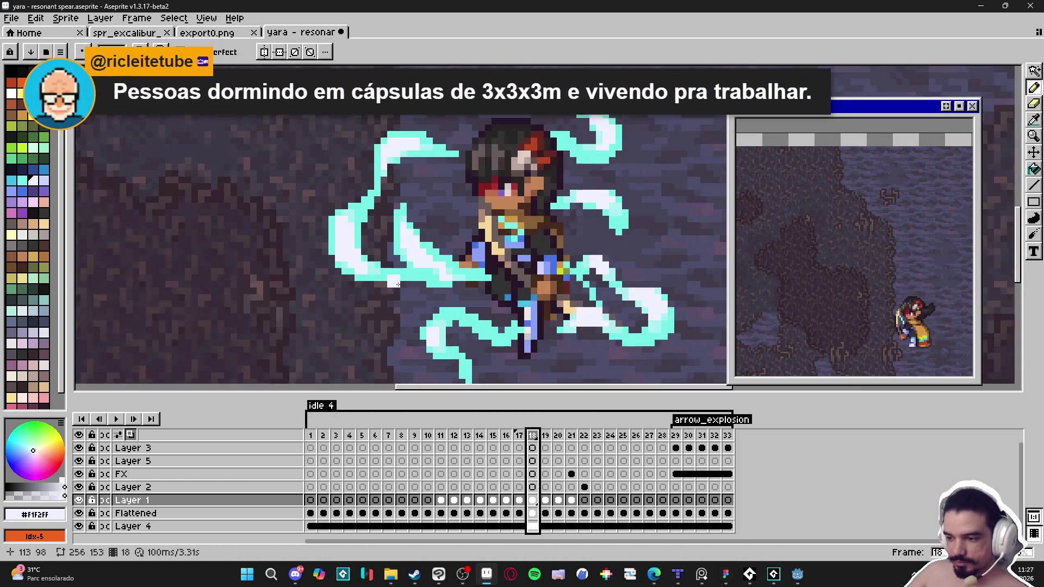
alt+click(462, 345)
click(547, 444)
key(minus)
key(minus)
key(minus)
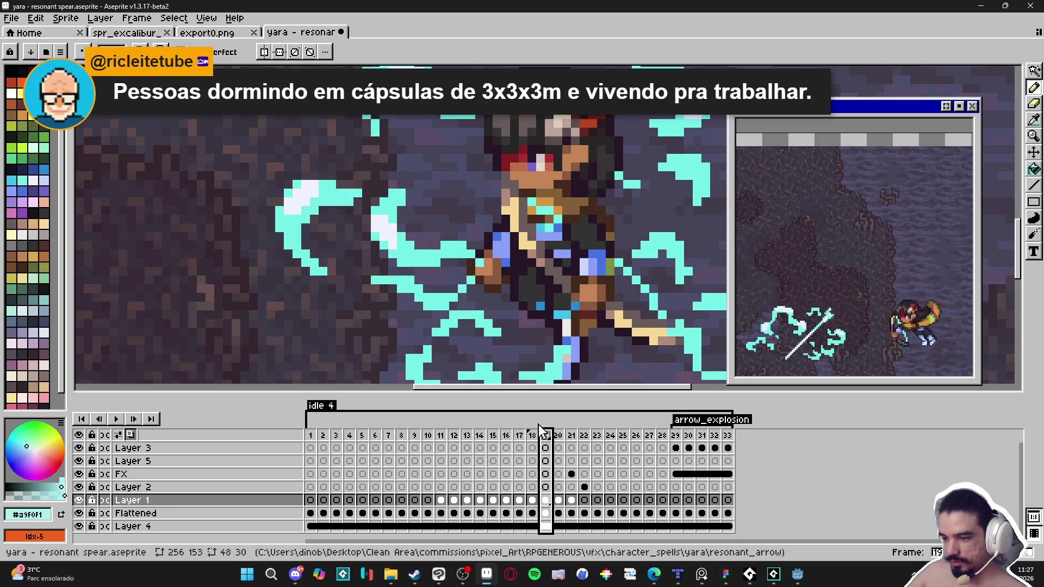
click(560, 443)
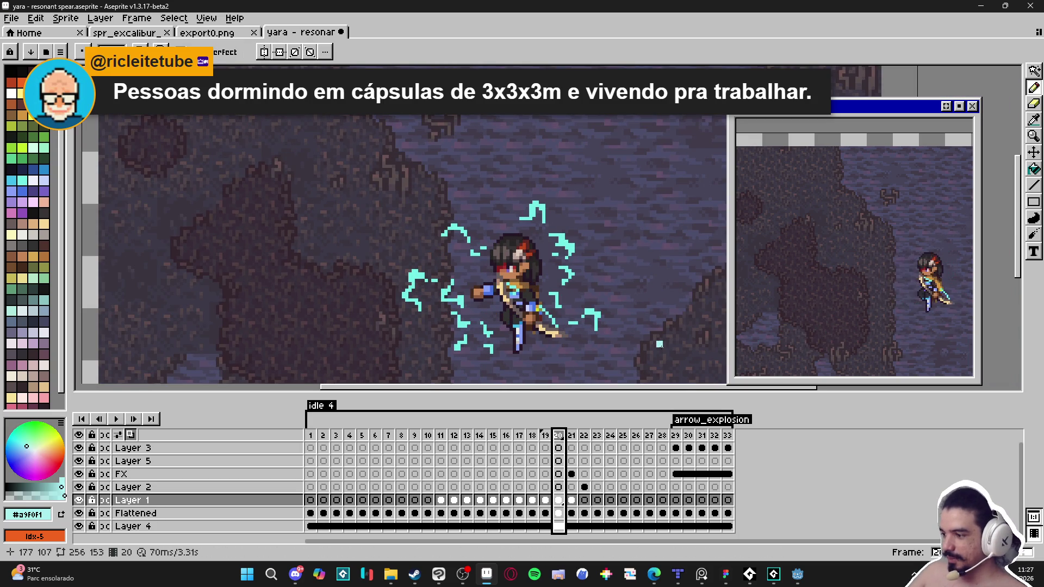
- Save the animation with Ctrl+S and revisit frames 19 and 20
key(minus)
key(ctrl+s)
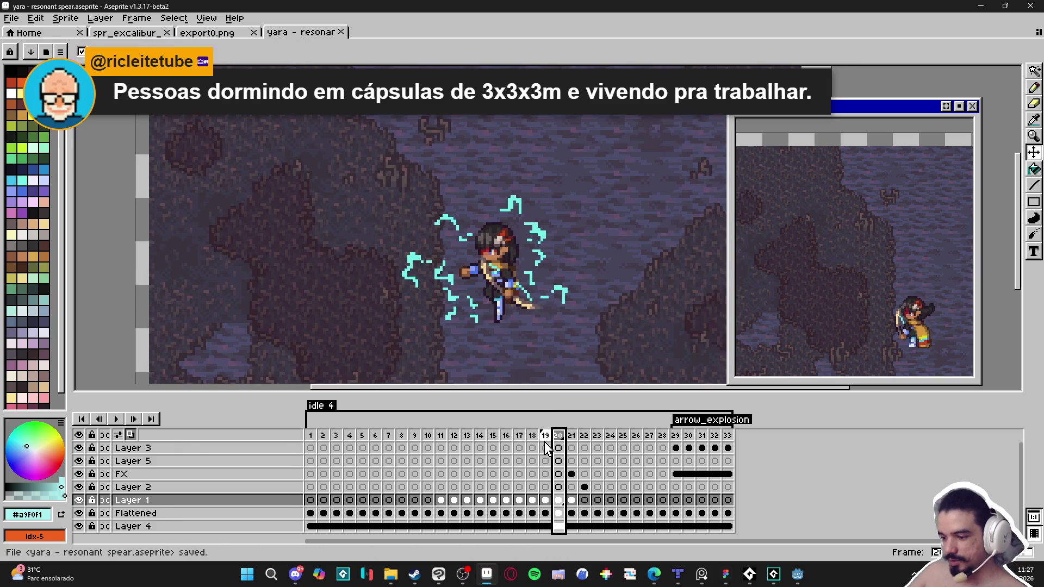
click(546, 437)
click(559, 438)
- Delete the white slash piece from the FX layer in frame 21
click(572, 438)
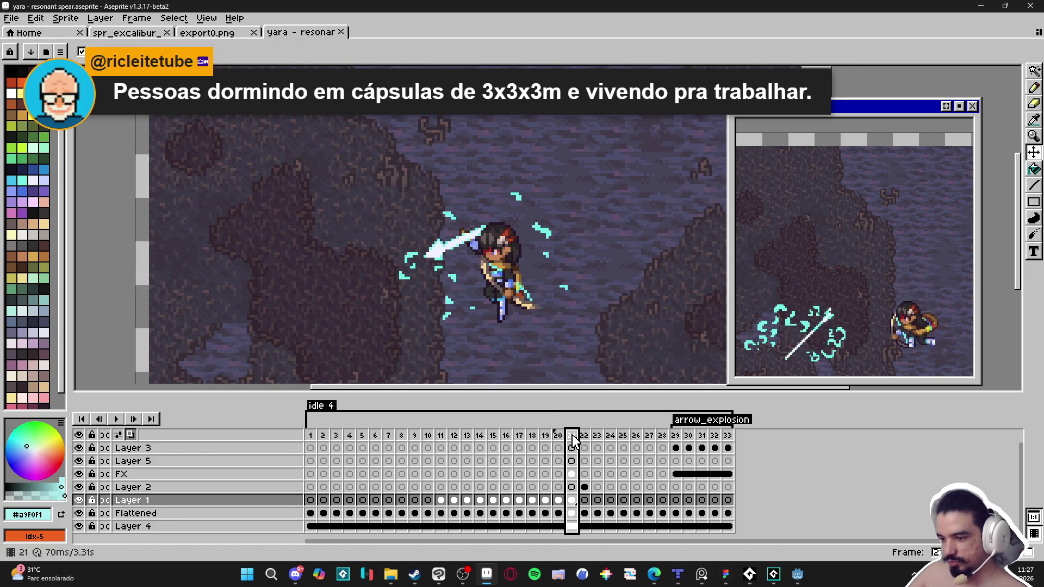
key(Right)
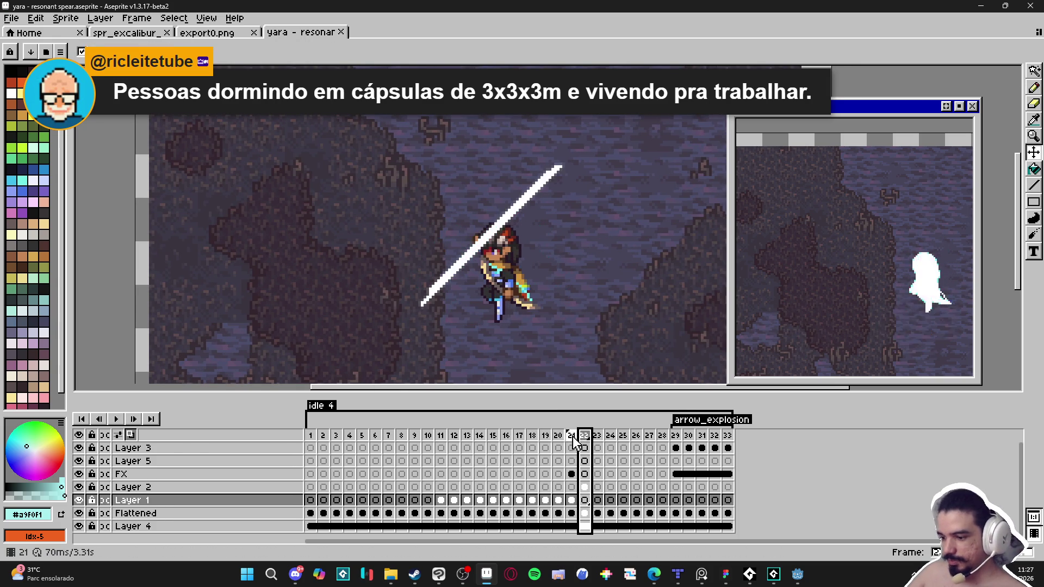
key(Left)
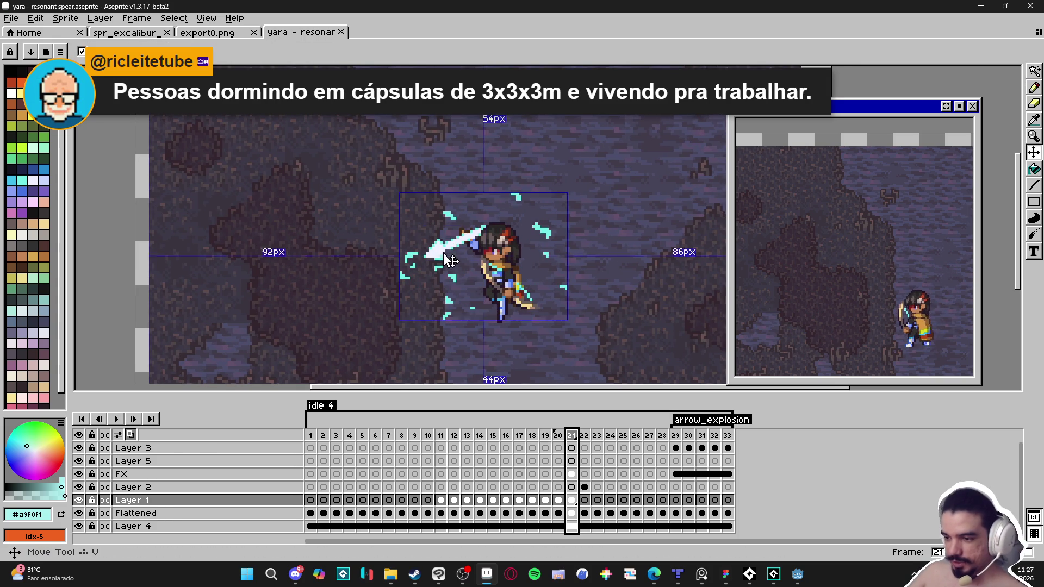
key(e)
key(Up)
key(Up)
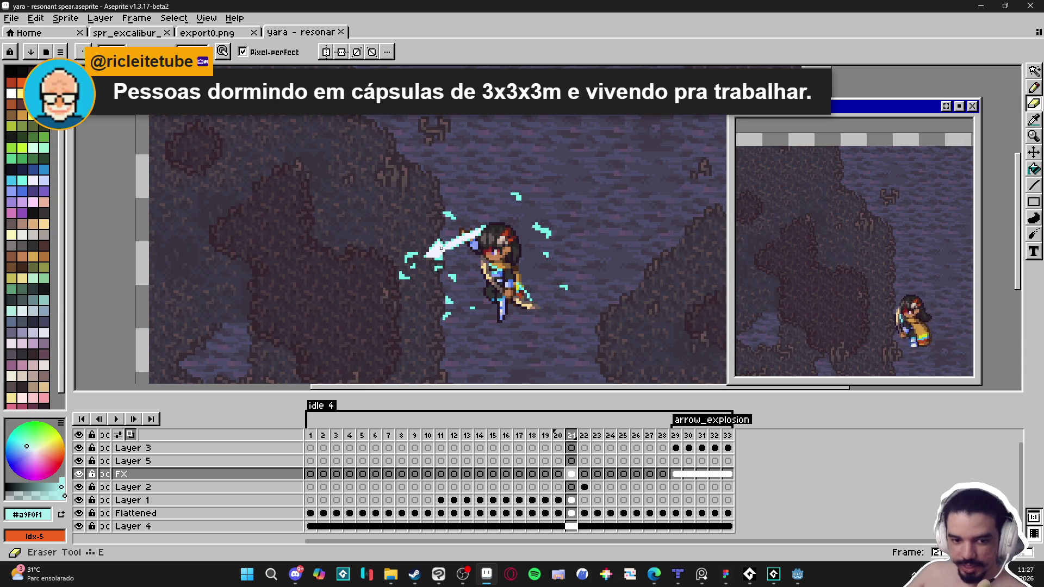
key(ctrl+v)
key(Delete)
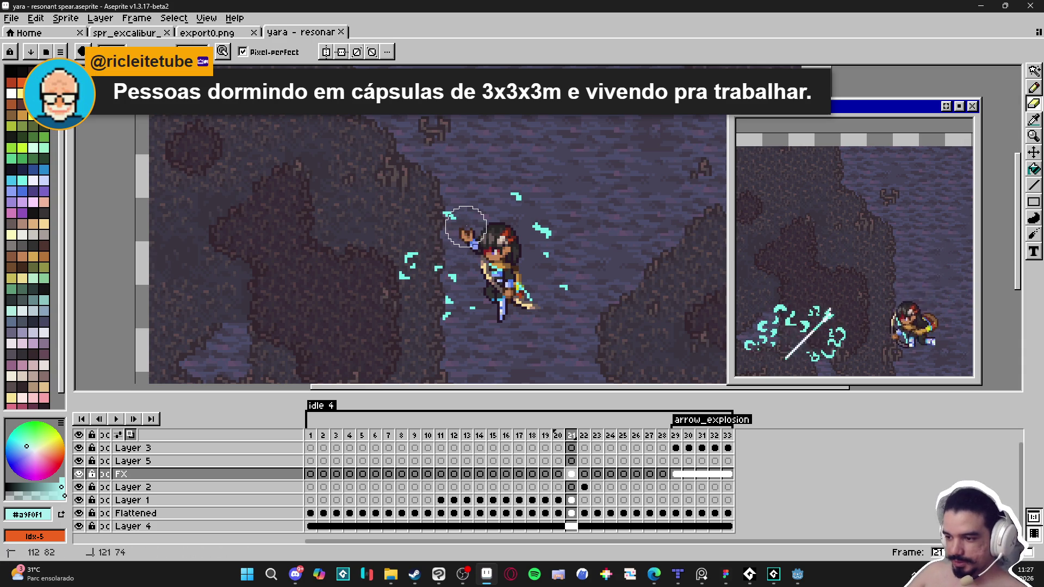
click(574, 435)
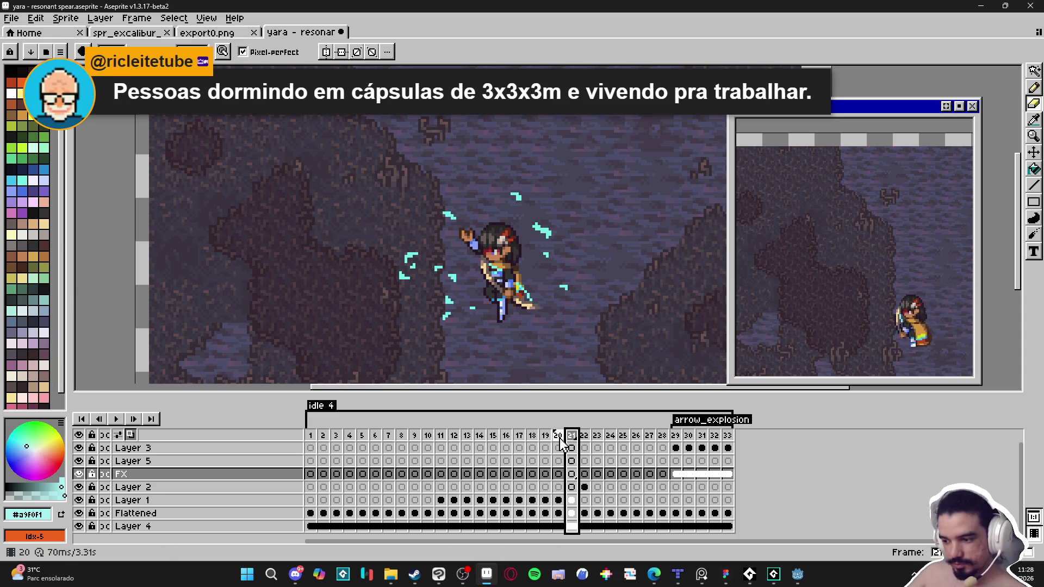
- Review frames 20 through 23 to check the slash sequence
click(558, 437)
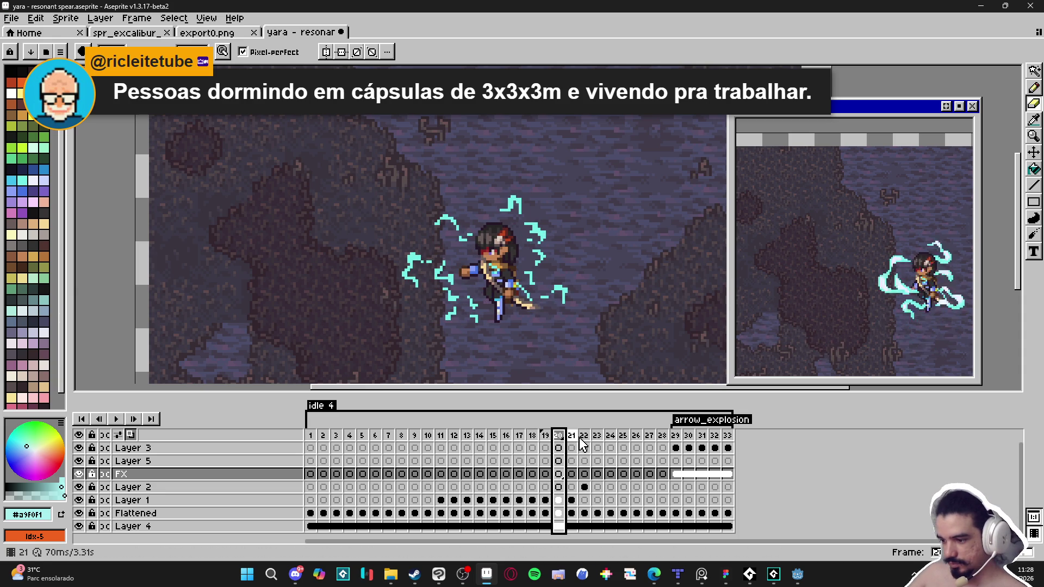
click(572, 438)
click(585, 438)
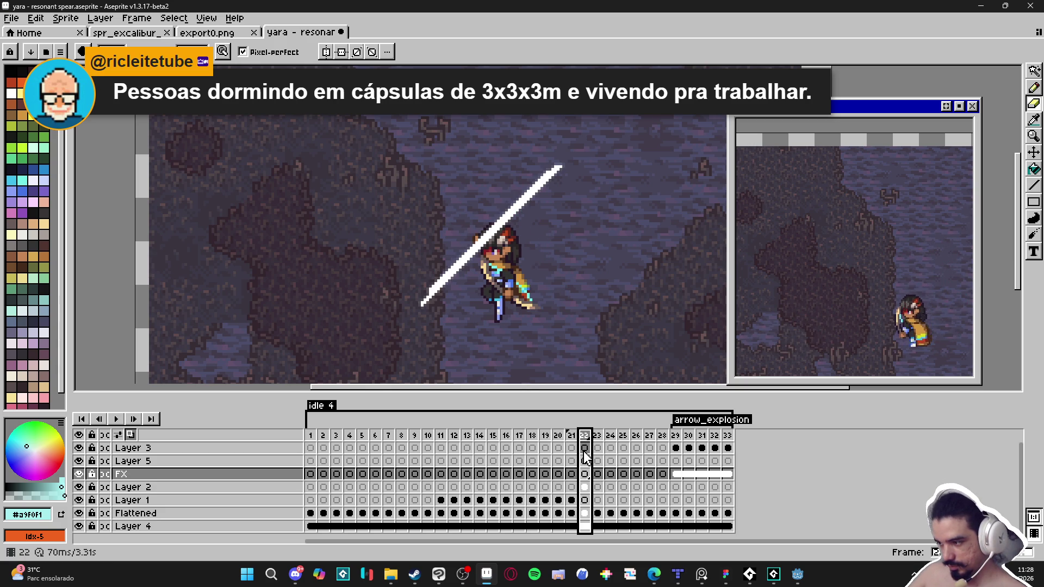
click(598, 447)
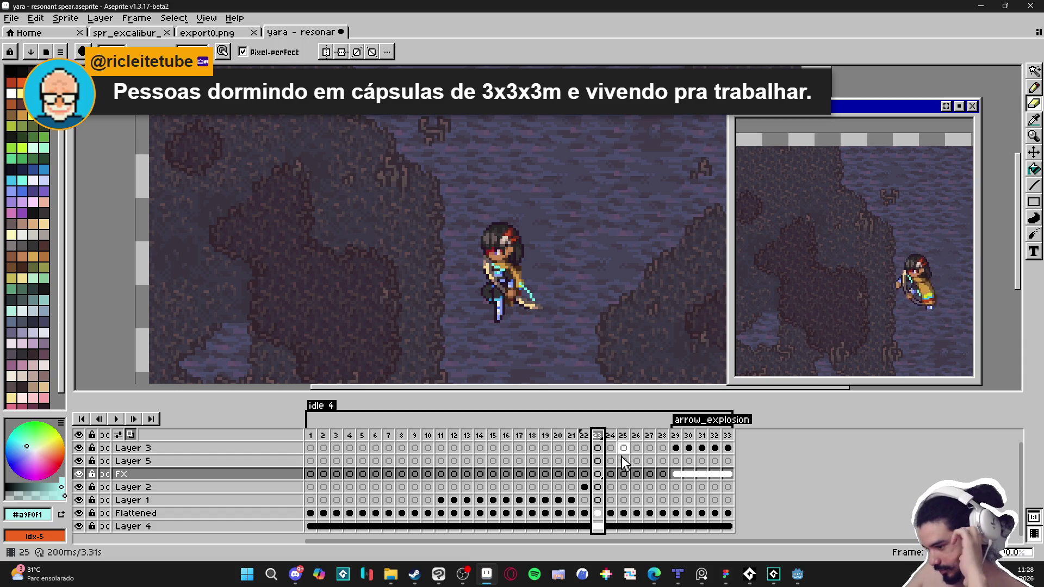
- Step back to frame 11, make Layer 1 active and save the file
click(478, 443)
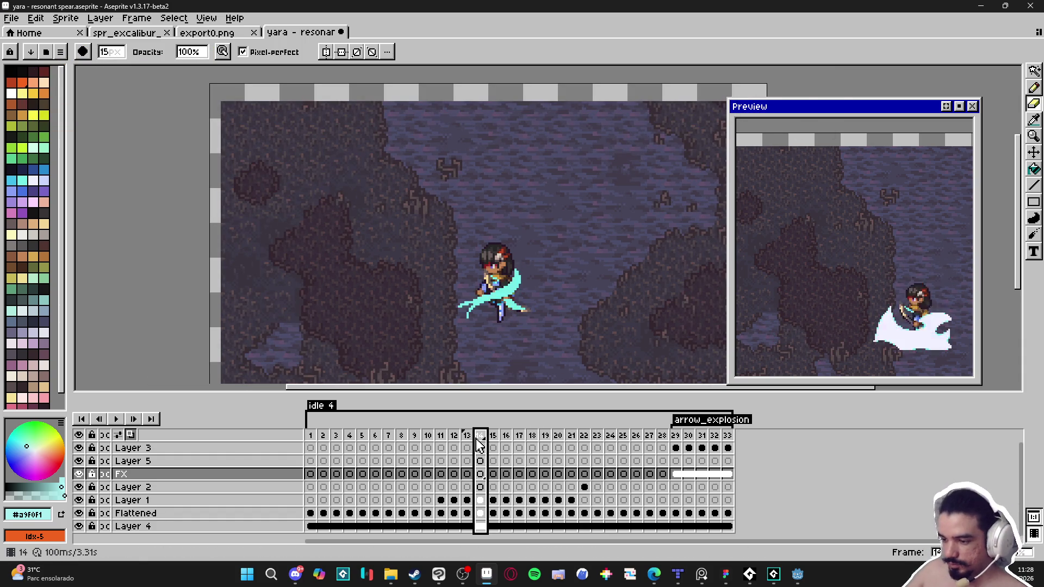
click(466, 443)
click(454, 442)
click(441, 443)
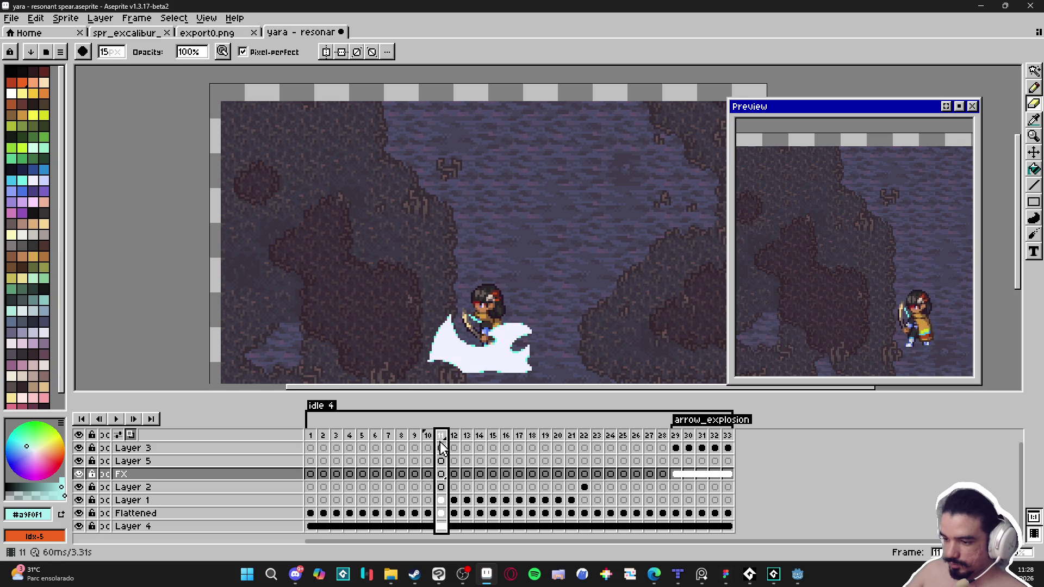
key(v)
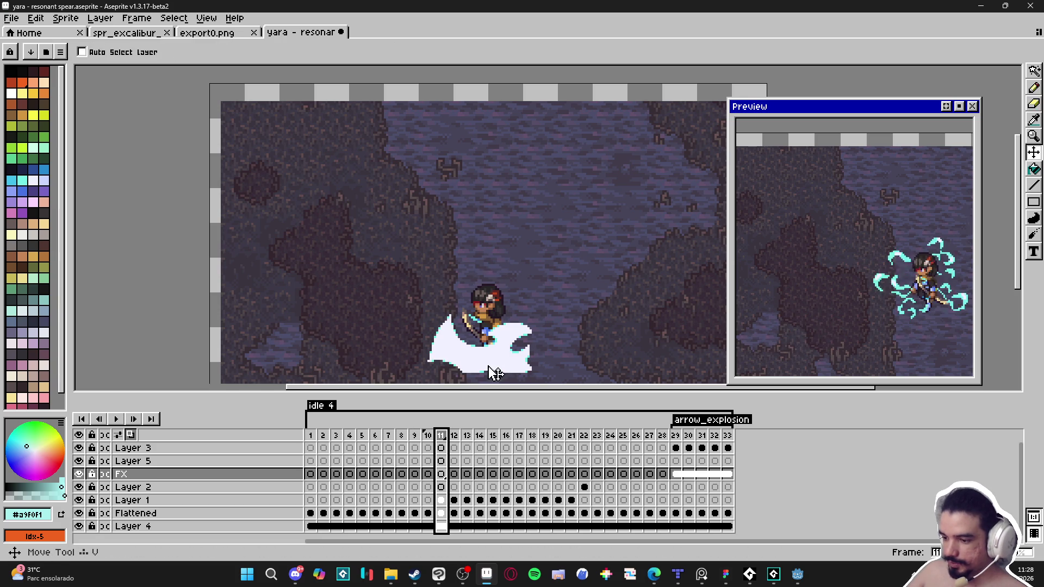
ctrl+click(495, 374)
scroll(495, 373, down, 1)
scroll(598, 266, up, 1)
key(ctrl+s)
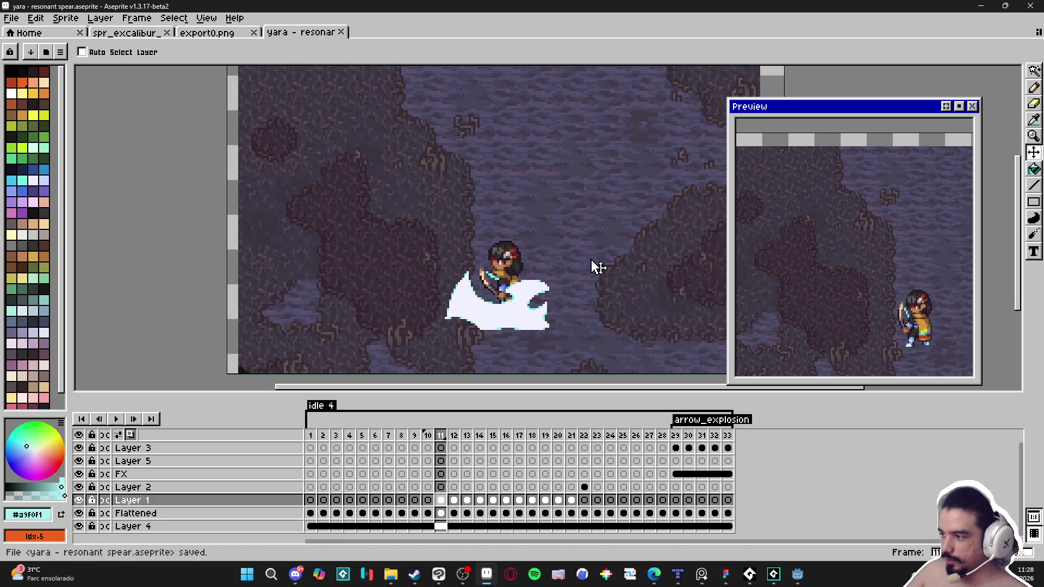
- Set pure white #FFFFFF as the colour and marquee-select the character and slash
click(13, 94)
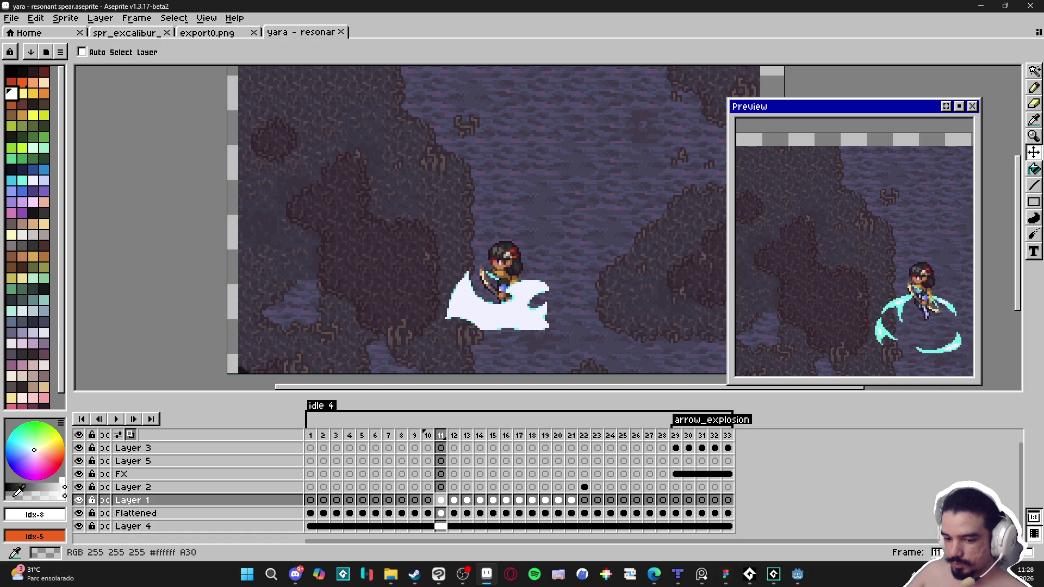
click(14, 496)
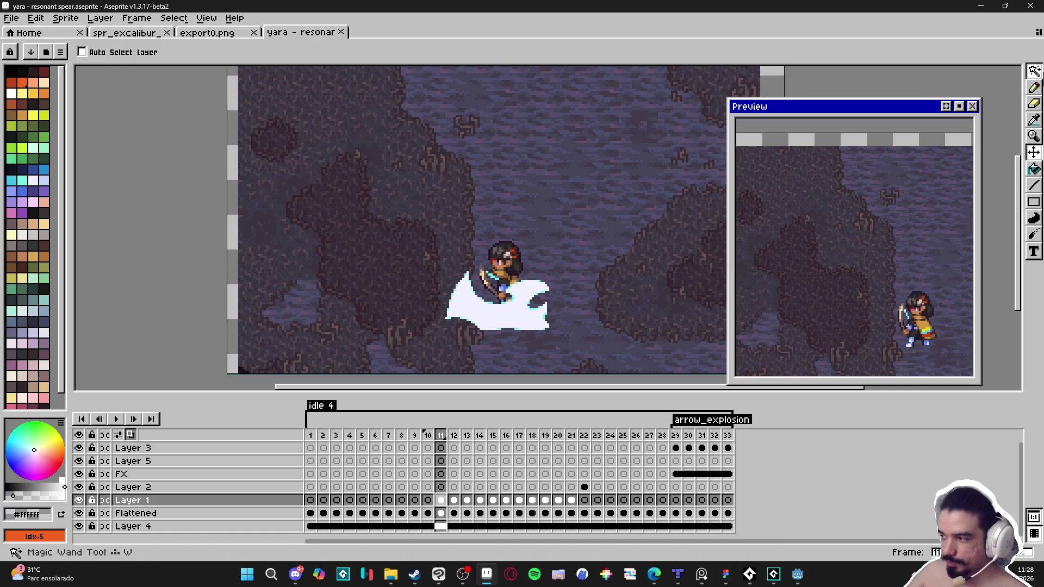
click(1035, 71)
key(m)
drag(422, 218, 583, 332)
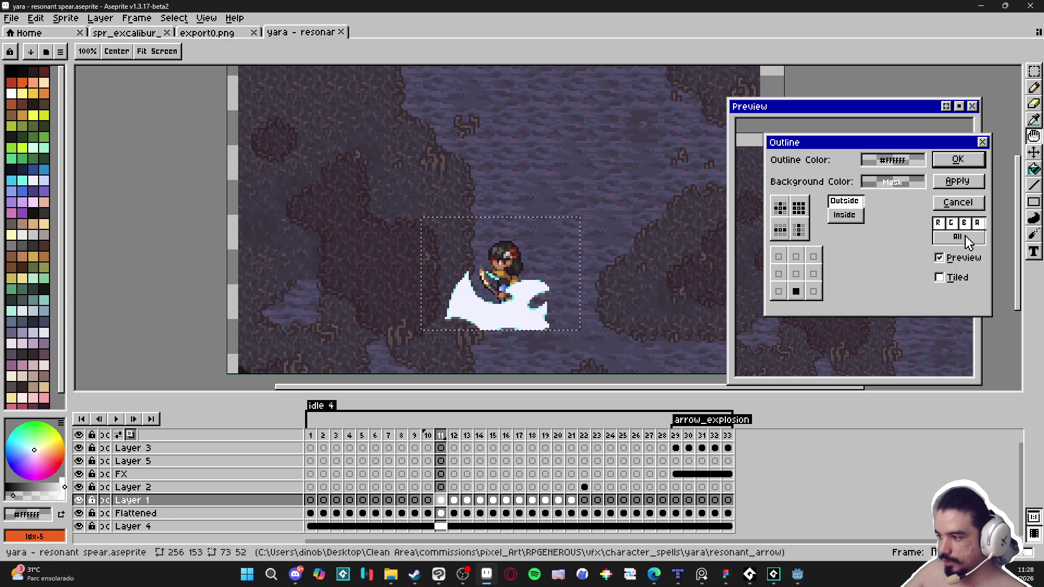
- Cancel the first outline attempt and reselect a box around the character and white slash
click(974, 205)
key(v)
scroll(524, 321, up, 1)
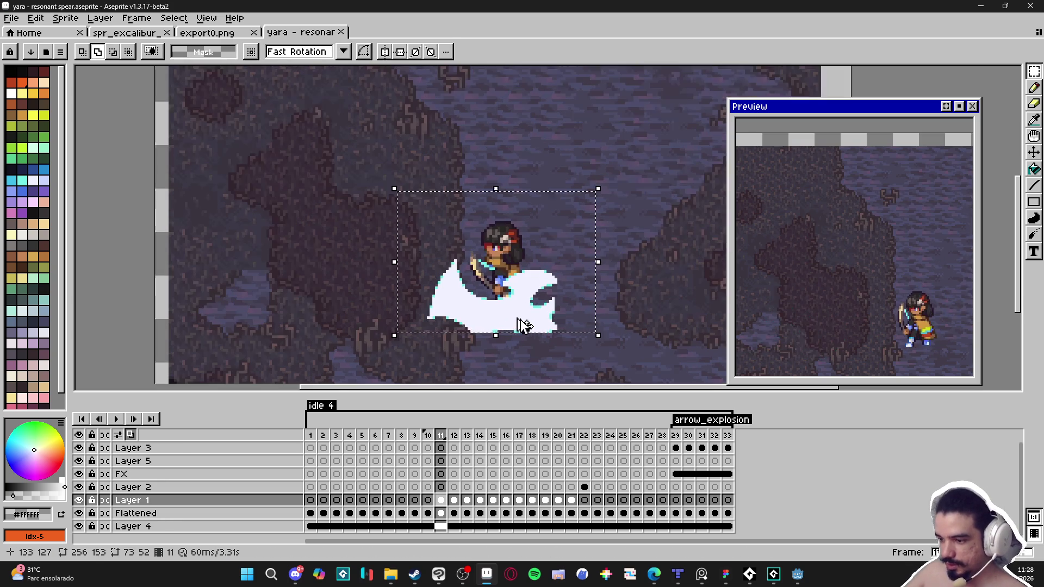
click(1034, 71)
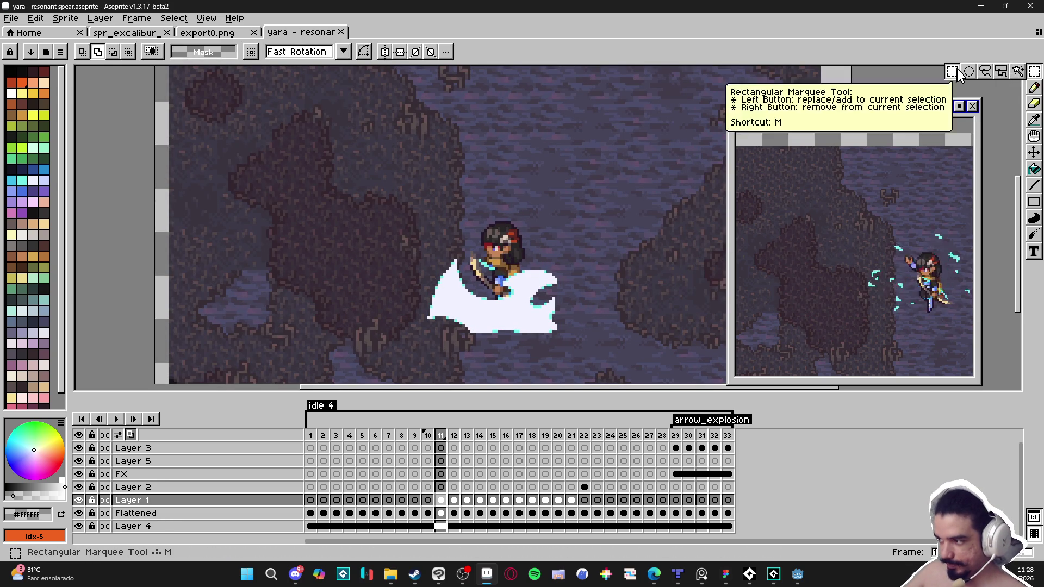
drag(411, 155, 596, 331)
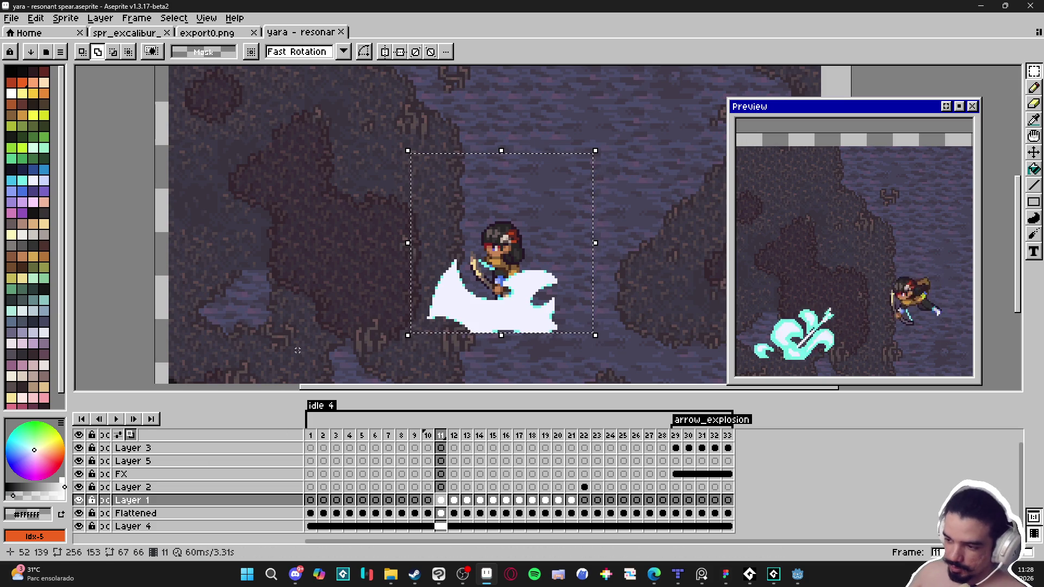
- Try the Outline effect with a cross matrix, closing it twice without applying
key(shift+o)
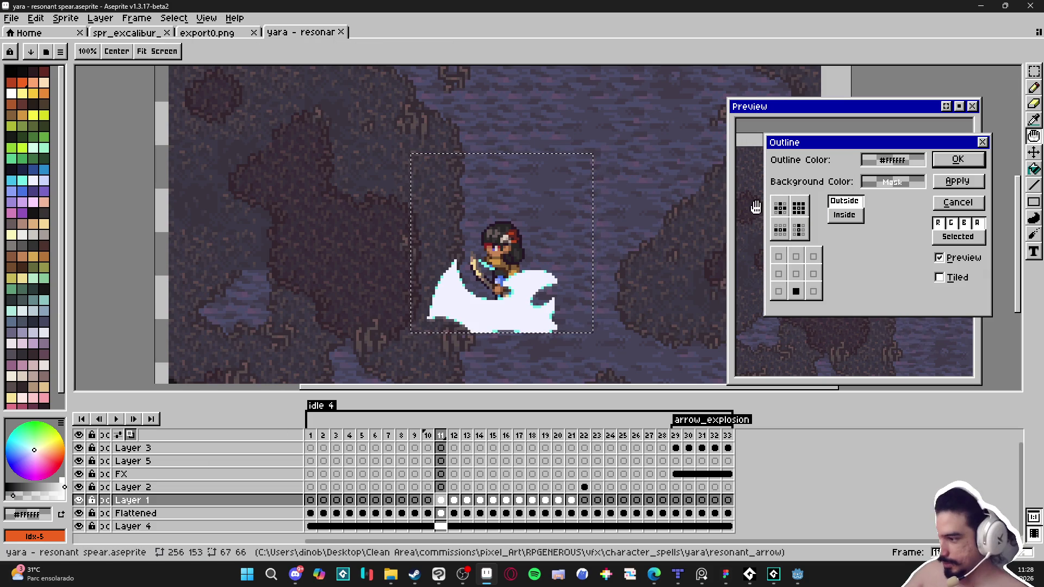
click(778, 213)
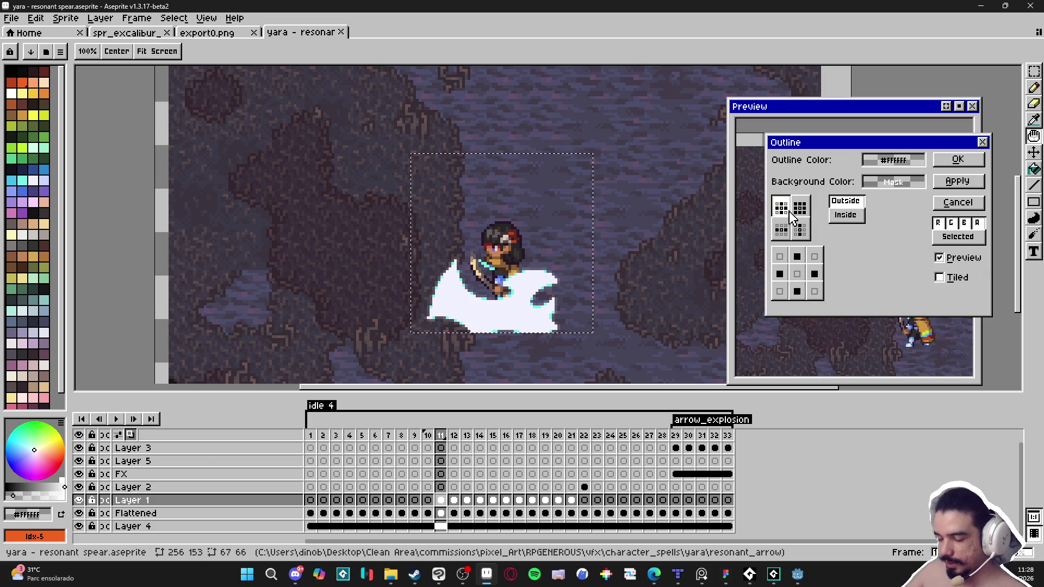
click(959, 204)
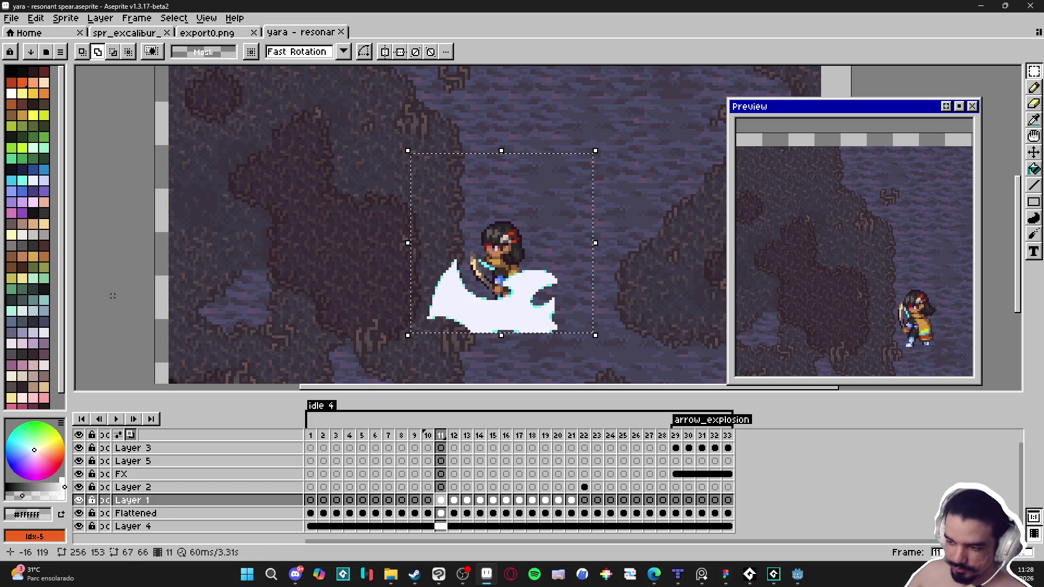
key(shift+o)
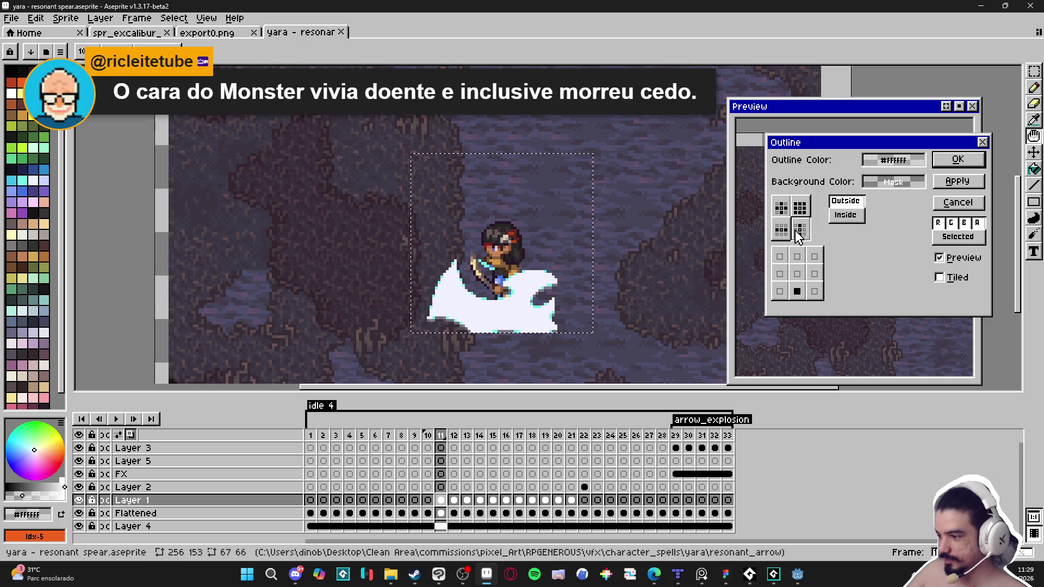
click(785, 211)
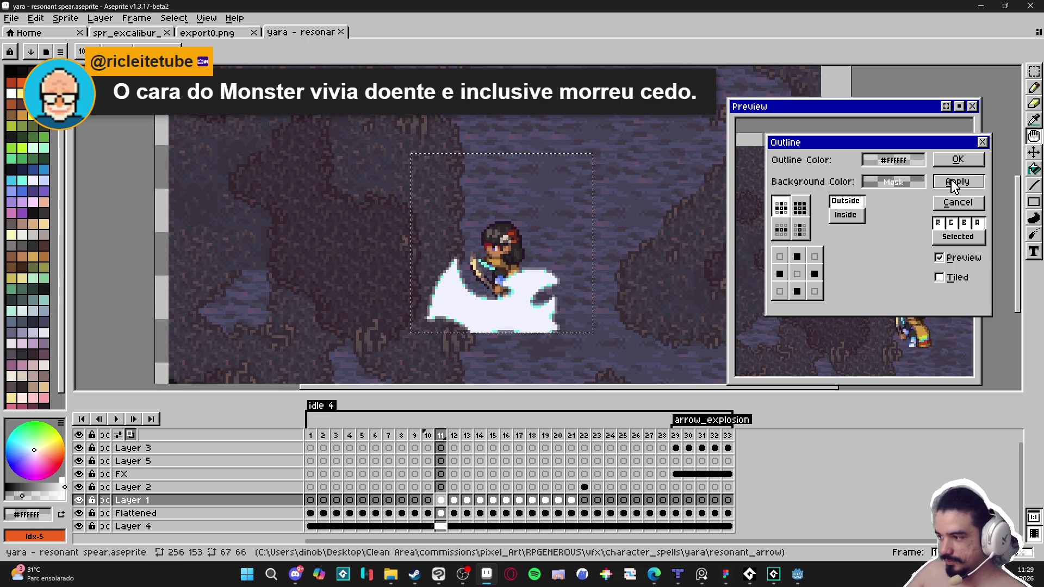
click(960, 204)
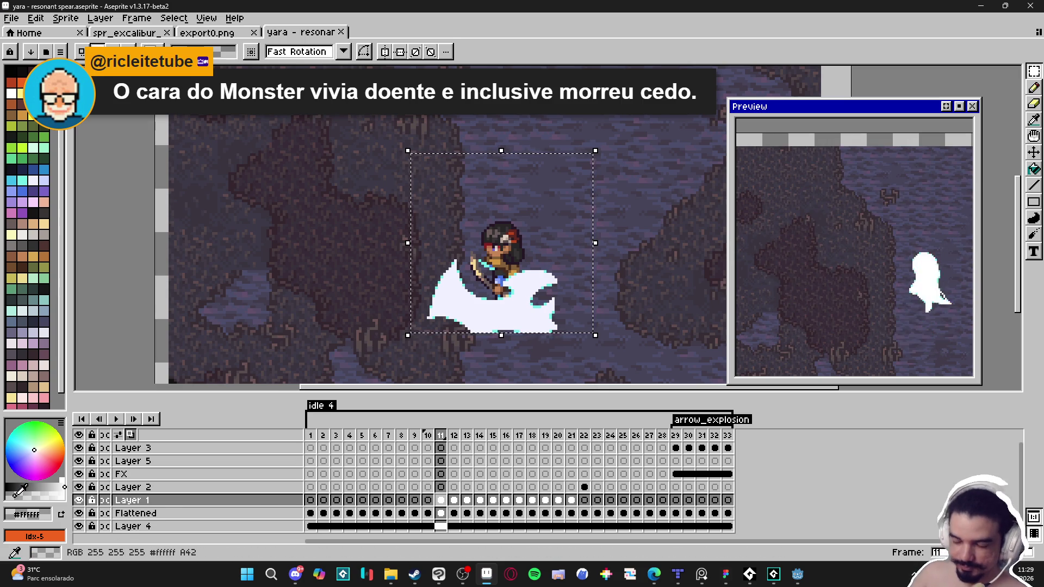
- Apply the white outline to frame 11 and advance to frame 12
key(shift+o)
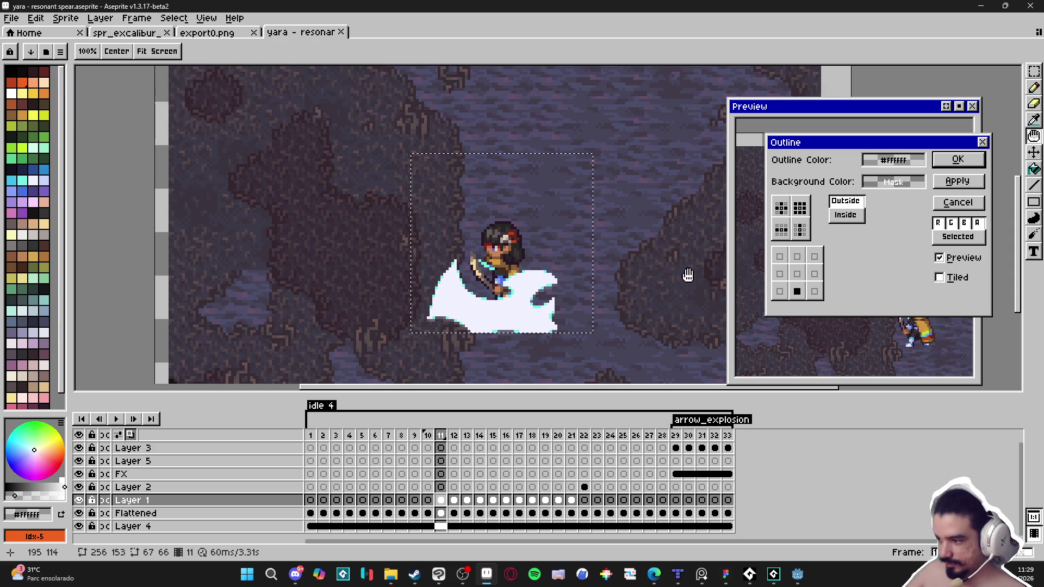
click(949, 165)
key(Right)
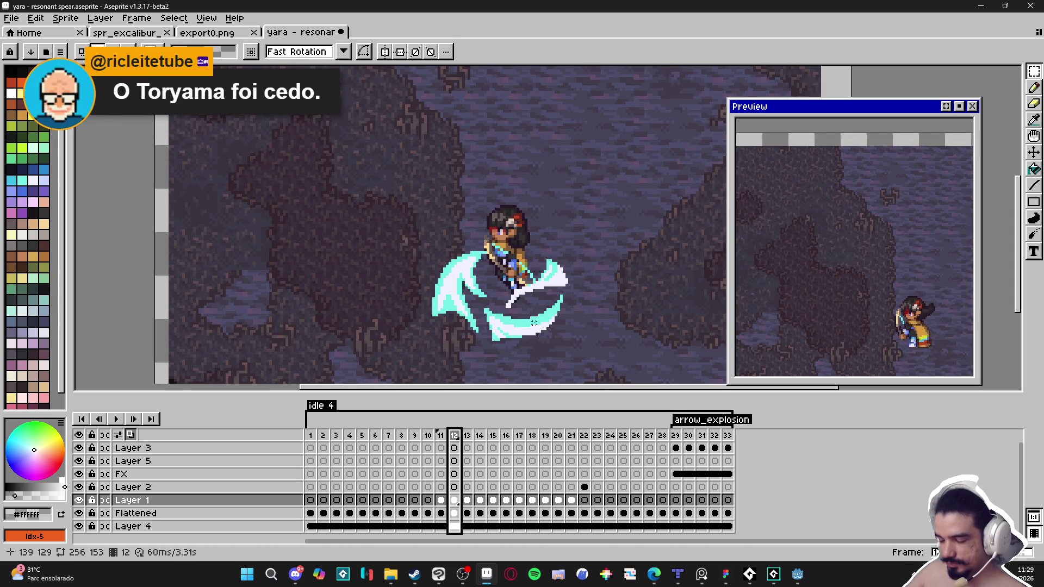
- Select the character and slash on frames 12 and 13 and apply the outline effect to each
mouse_move(375, 188)
mouse_down()
mouse_move(625, 348)
mouse_move(628, 360)
mouse_up()
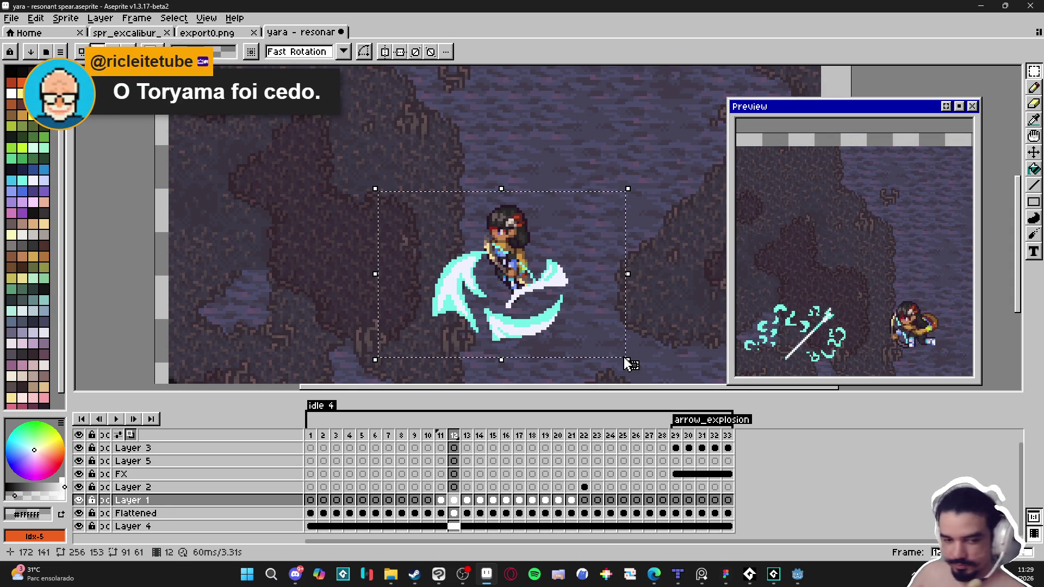
key(shift+o)
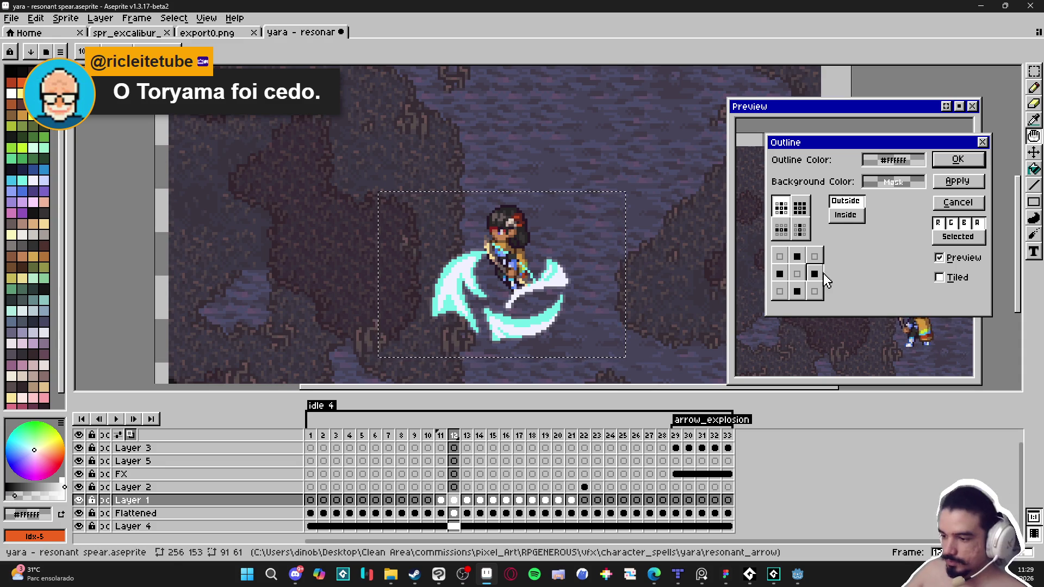
click(957, 160)
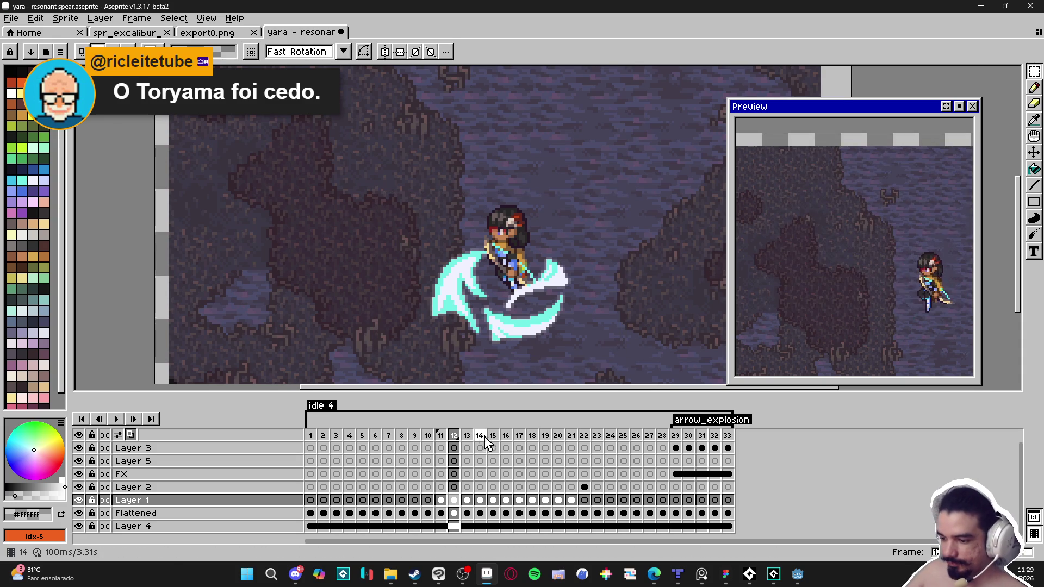
click(467, 435)
key(v)
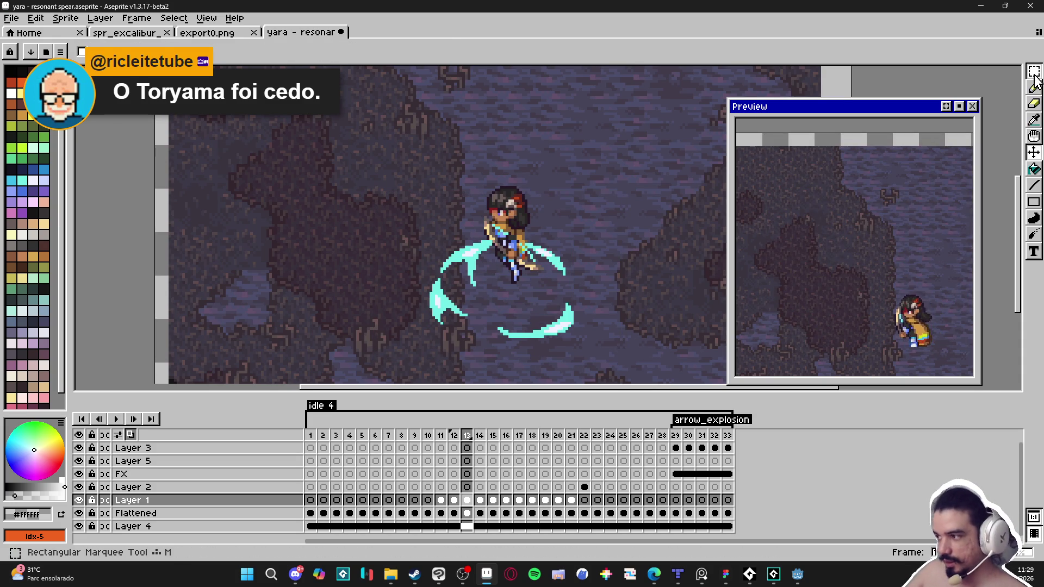
click(1034, 71)
drag(361, 185, 612, 352)
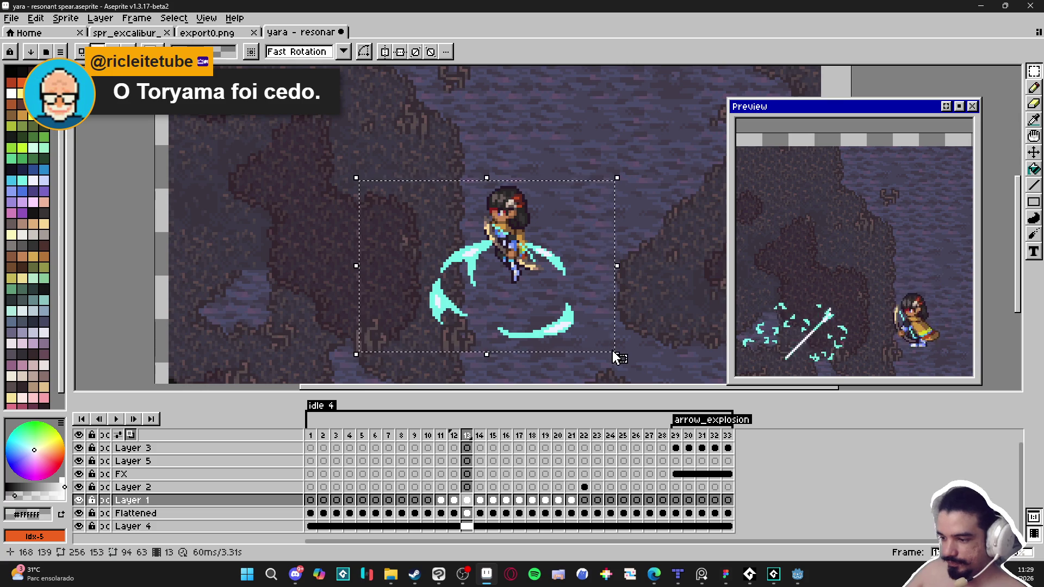
key(shift+o)
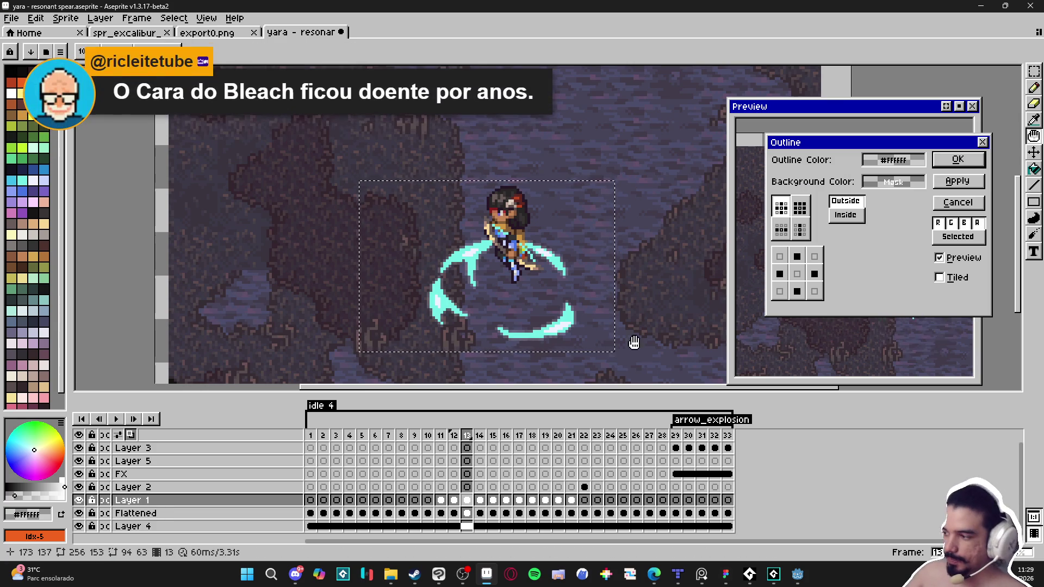
click(967, 161)
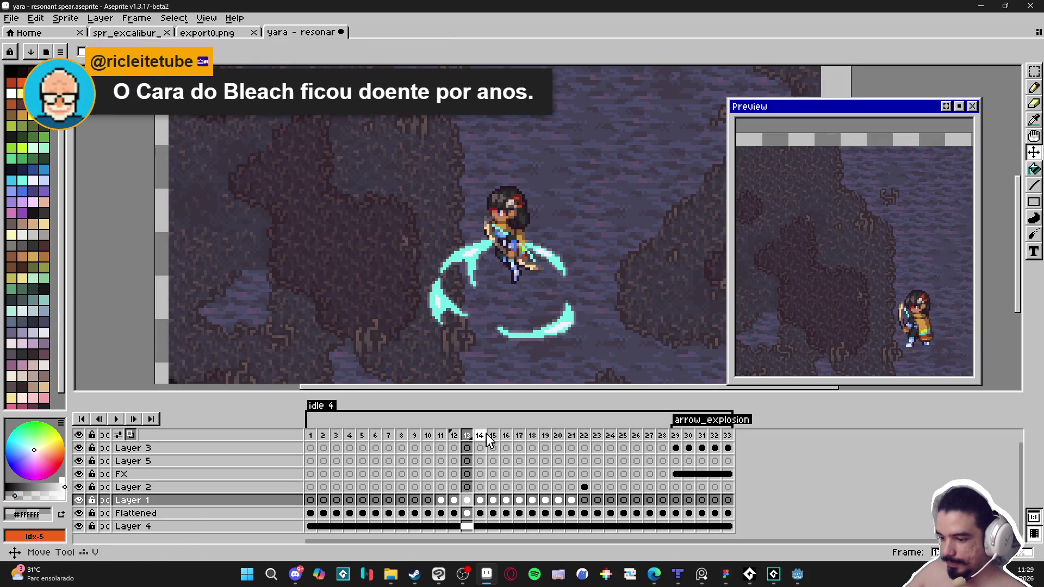
- Select the character and slash on frames 14 and 15 and outline them
key(Right)
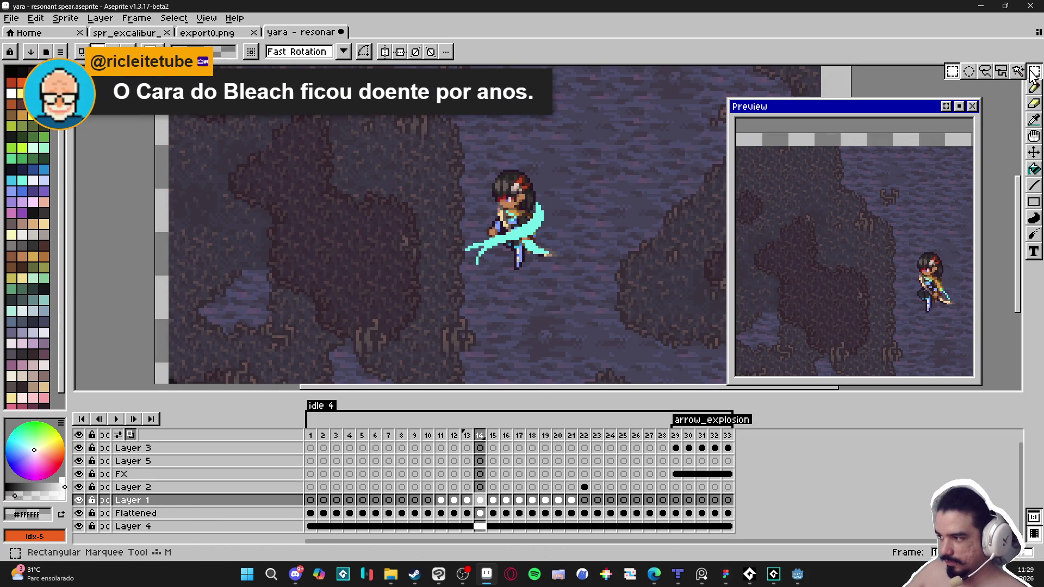
click(1034, 70)
mouse_move(443, 159)
mouse_down()
mouse_move(569, 250)
mouse_move(591, 286)
mouse_up()
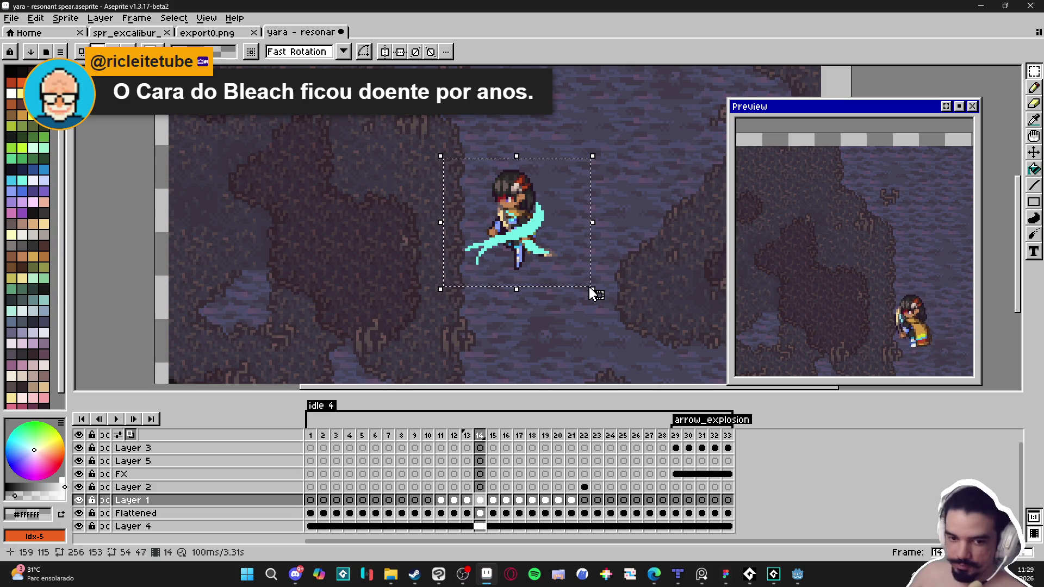
key(shift+o)
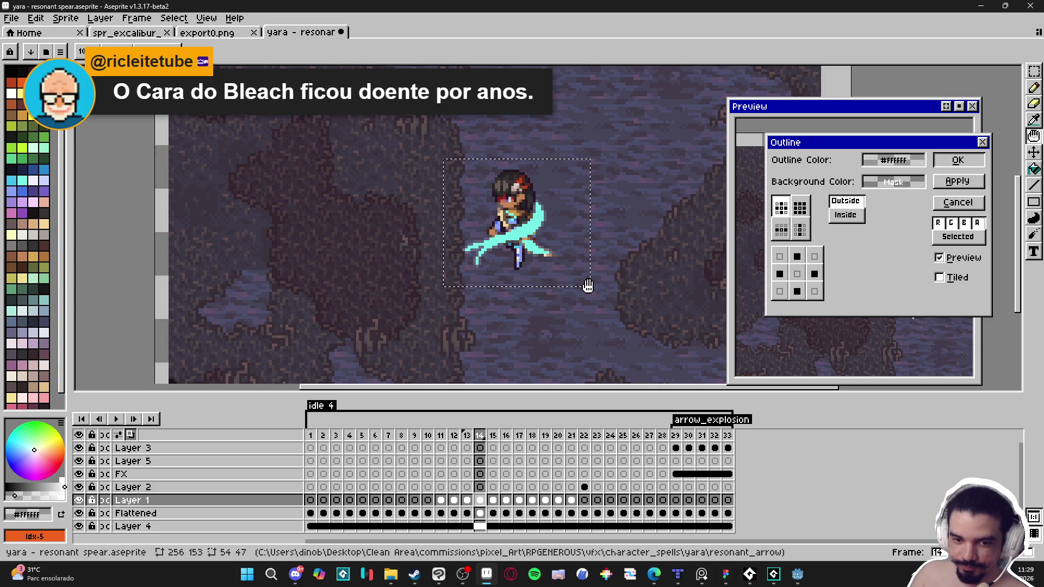
key(Escape)
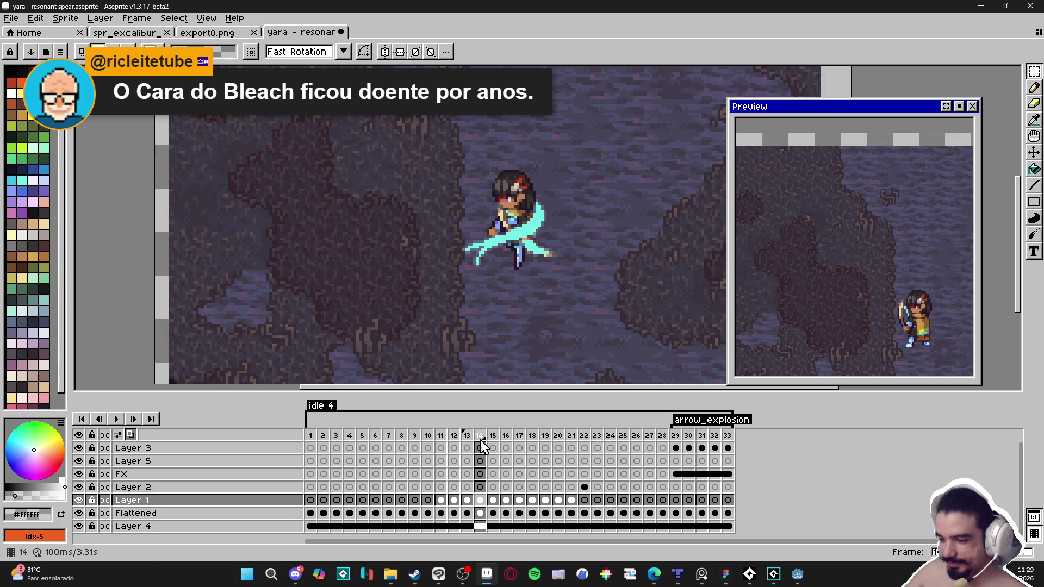
click(493, 436)
drag(432, 105, 613, 302)
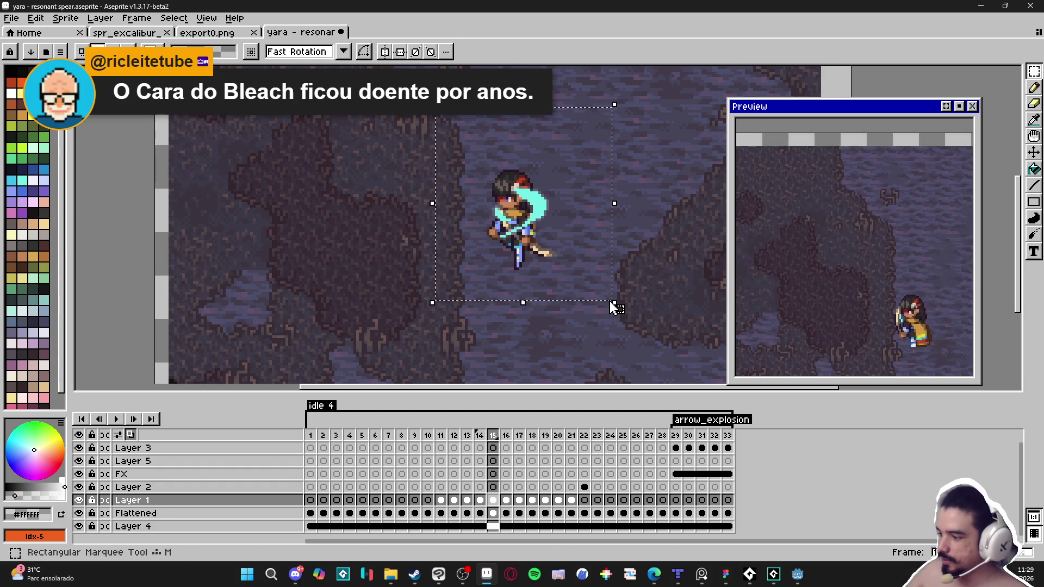
key(ctrl+d)
click(506, 435)
- Try the outline effect on selections in frames 16 and 17, dismissing it, then deselect
key(v)
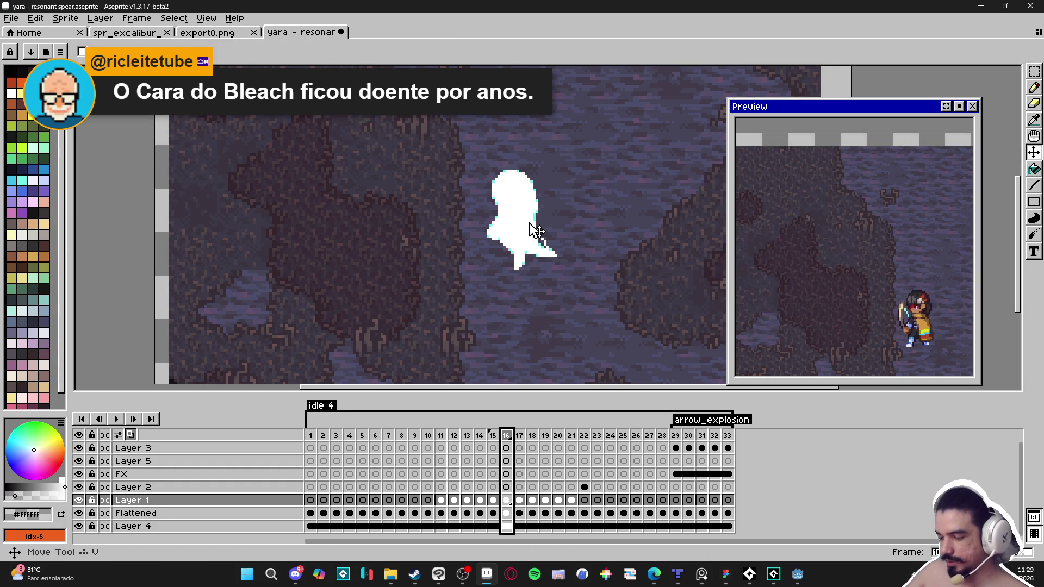
click(1034, 71)
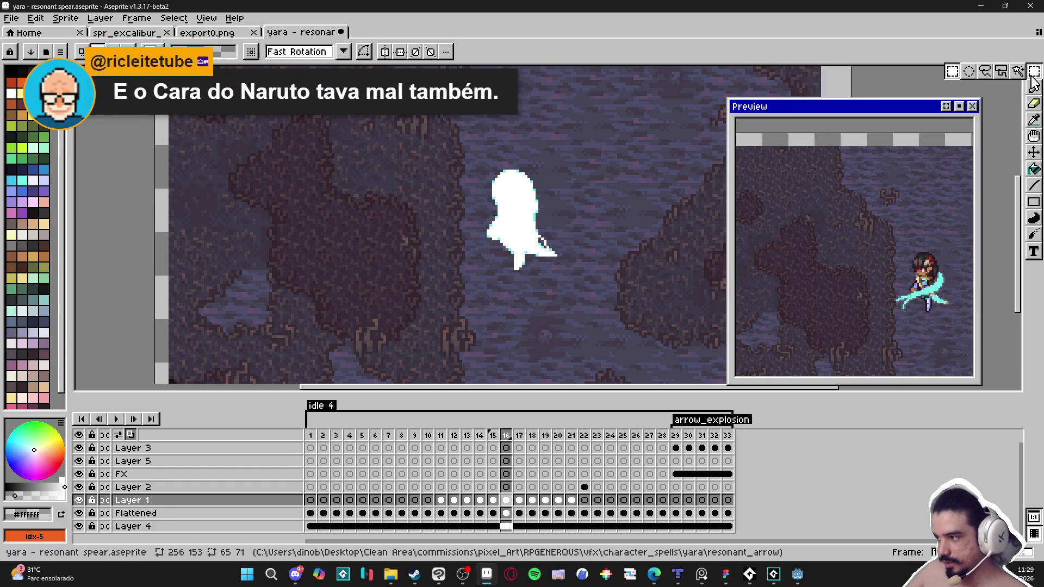
click(953, 71)
drag(444, 122, 589, 282)
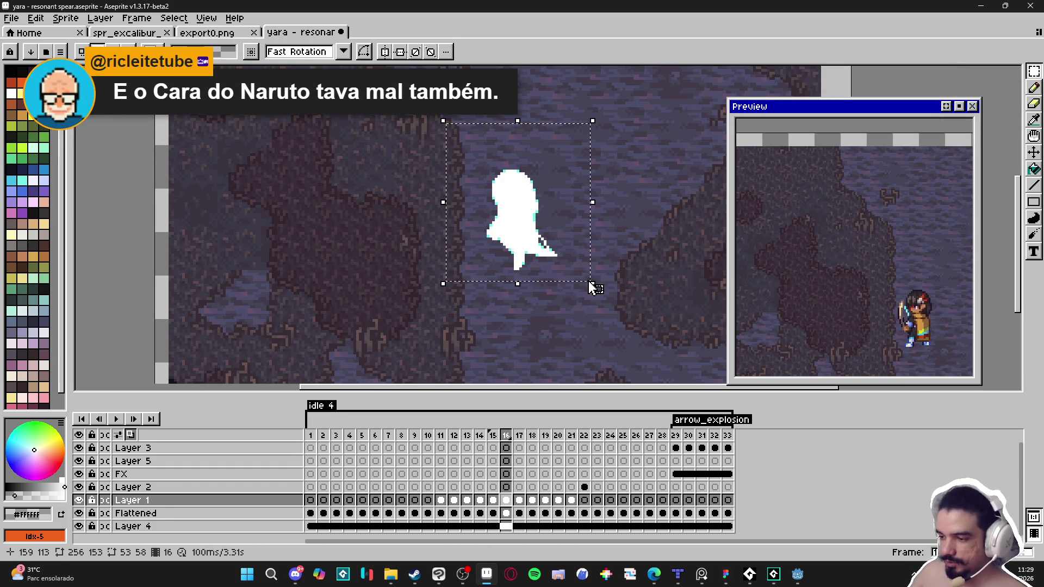
key(shift+o)
key(Escape)
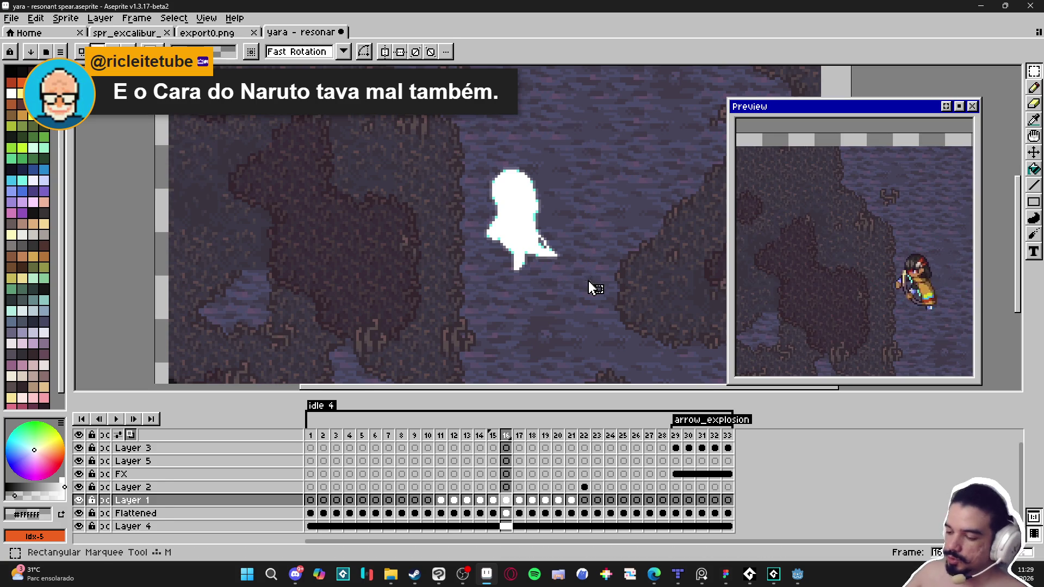
key(Right)
key(v)
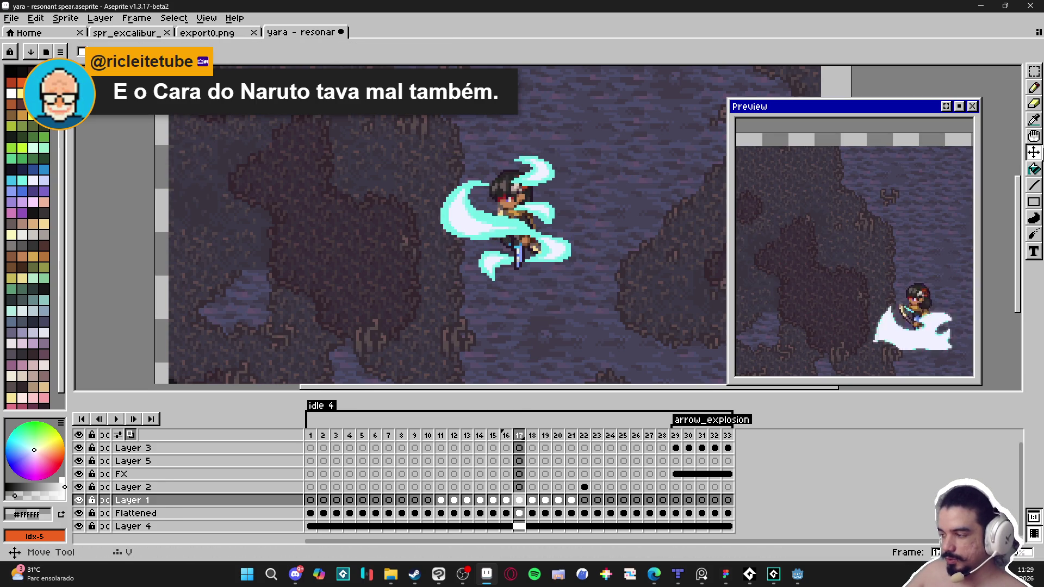
click(1033, 71)
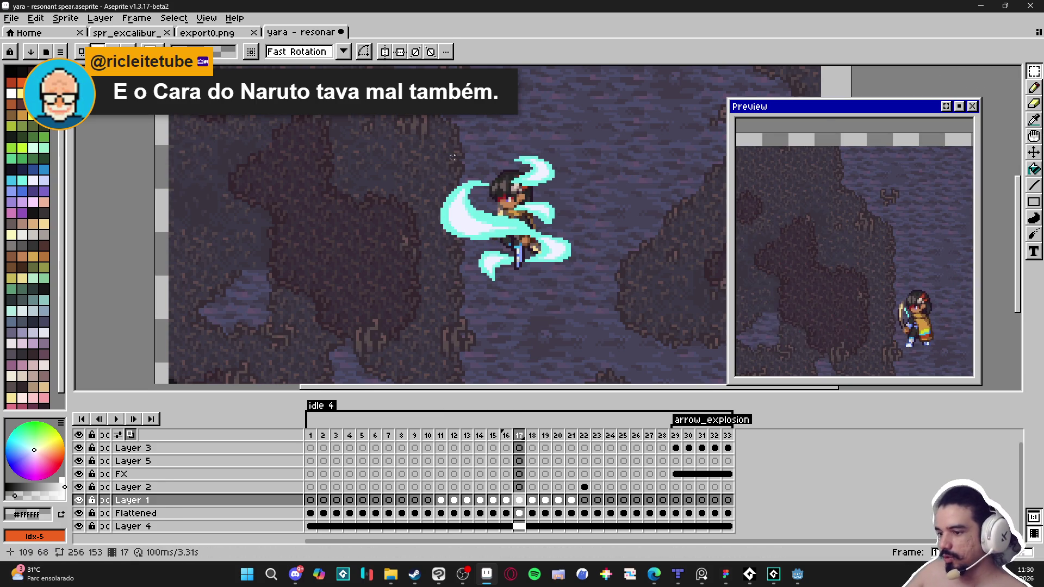
drag(417, 125, 609, 313)
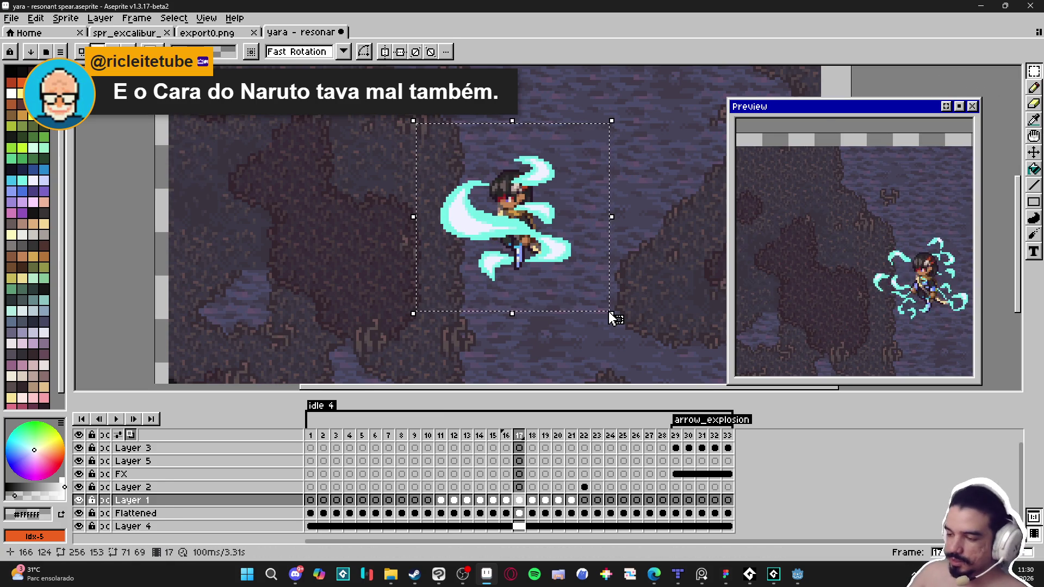
key(shift+o)
key(Escape)
key(ctrl+d)
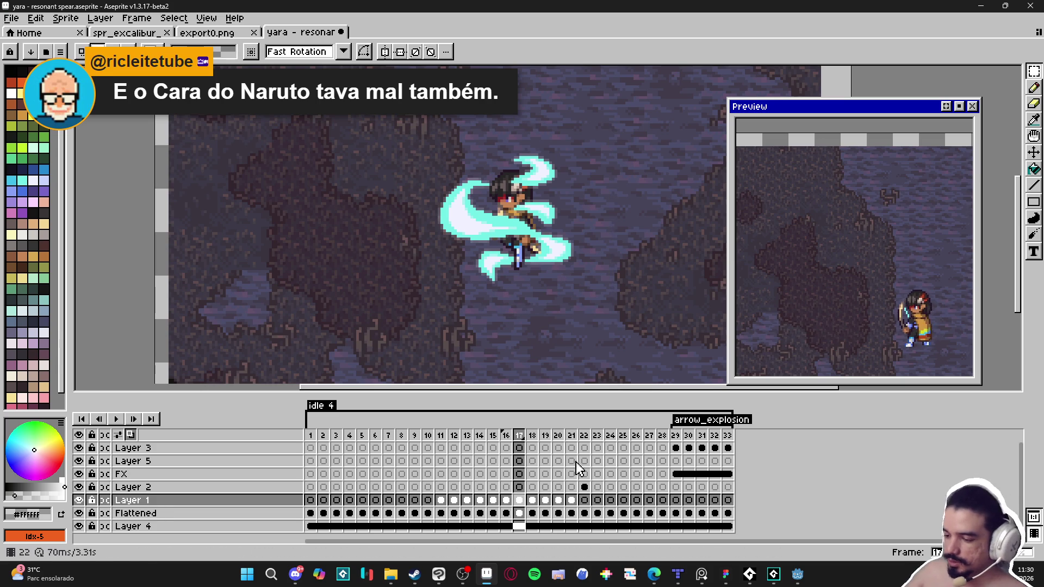
- On frame 18, pick Layer 1, marquee the area around the character, and export it
click(533, 436)
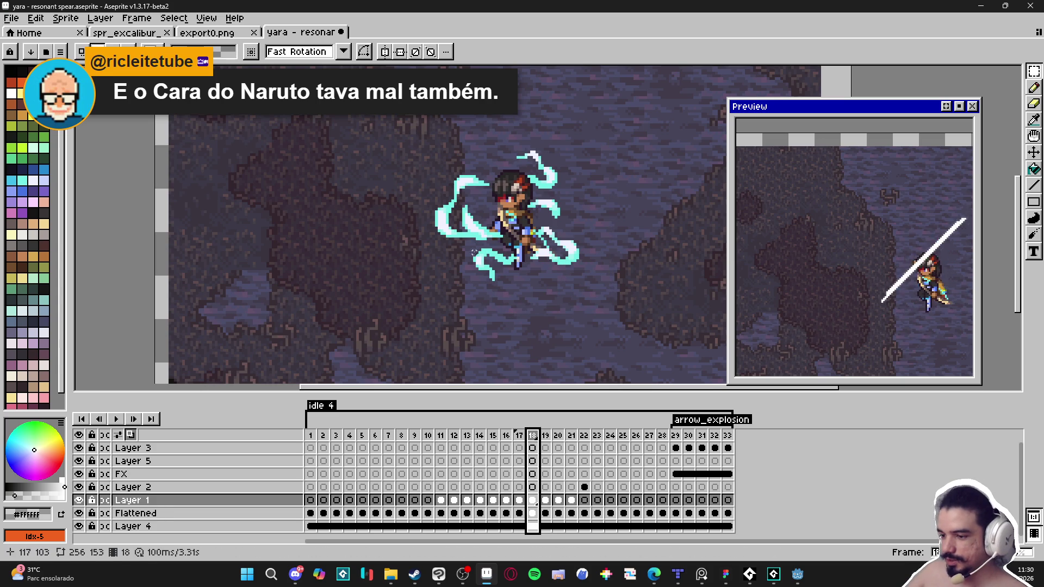
ctrl+click(481, 226)
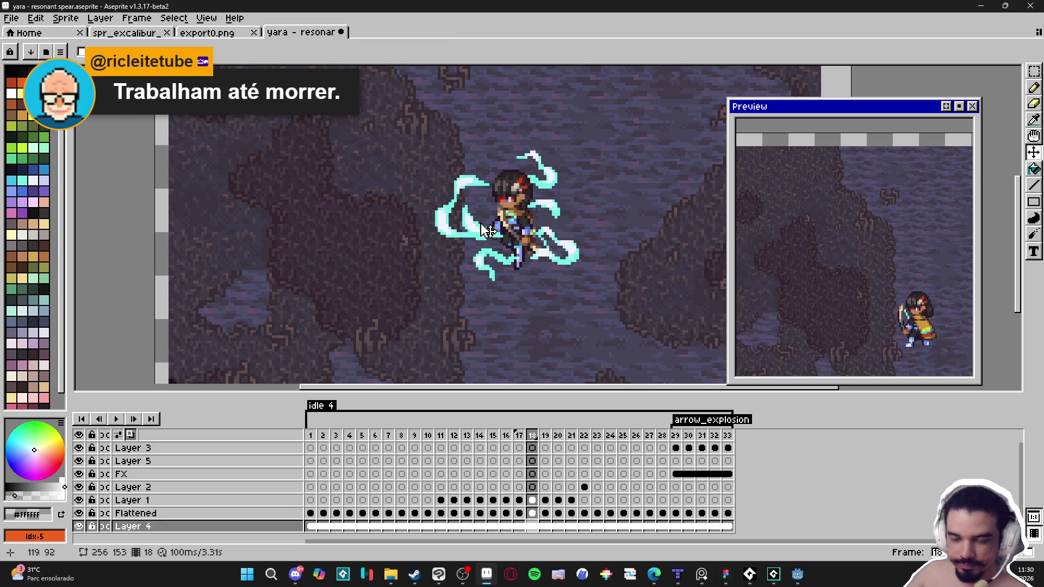
ctrl+click(488, 230)
click(1034, 71)
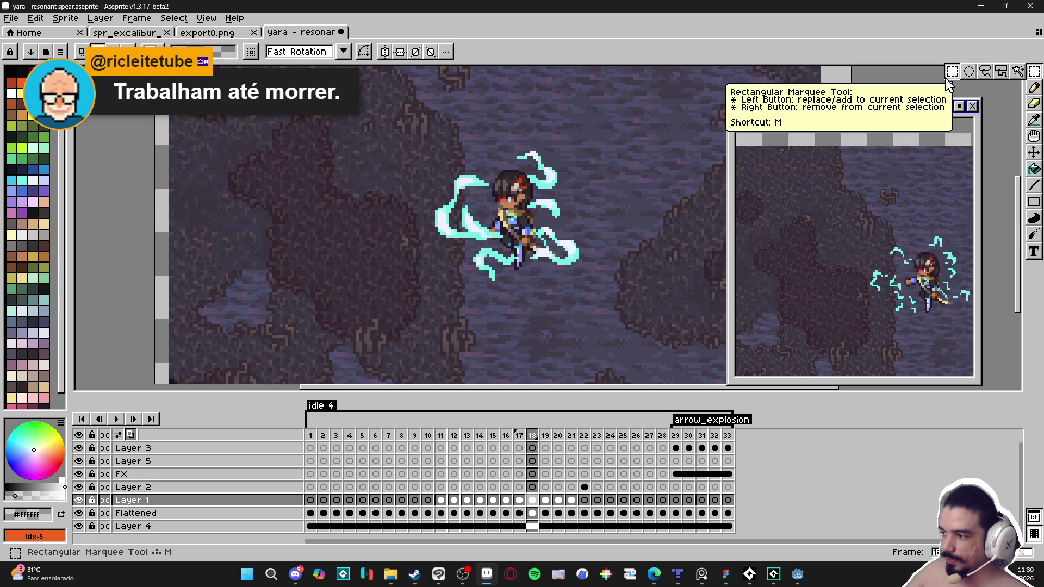
drag(419, 113, 601, 297)
key(ctrl+shift+x)
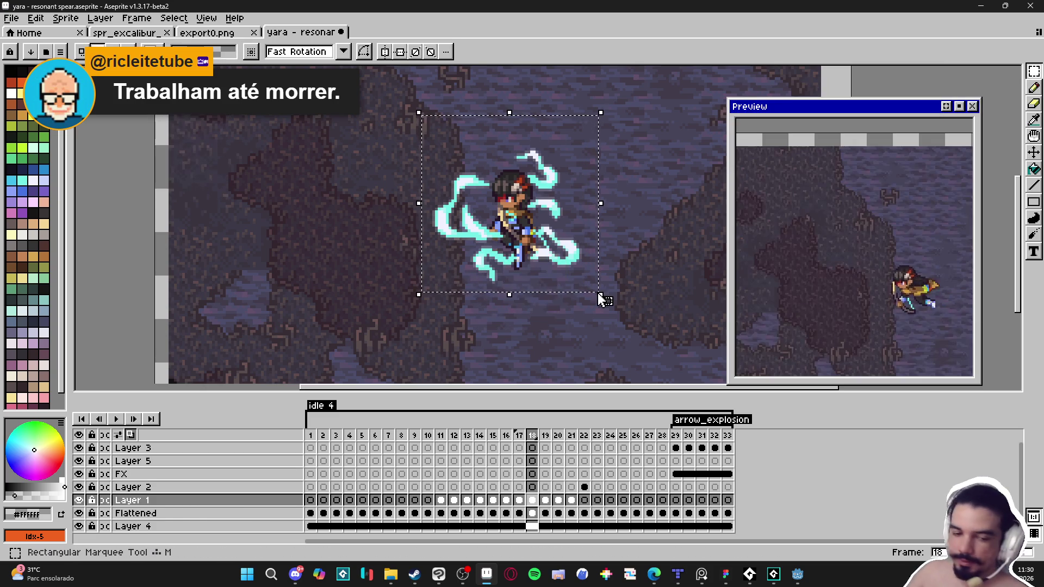
key(ctrl+d)
- Repeat the rectangular selection and export around the character on frames 19, 20 and 21
click(546, 438)
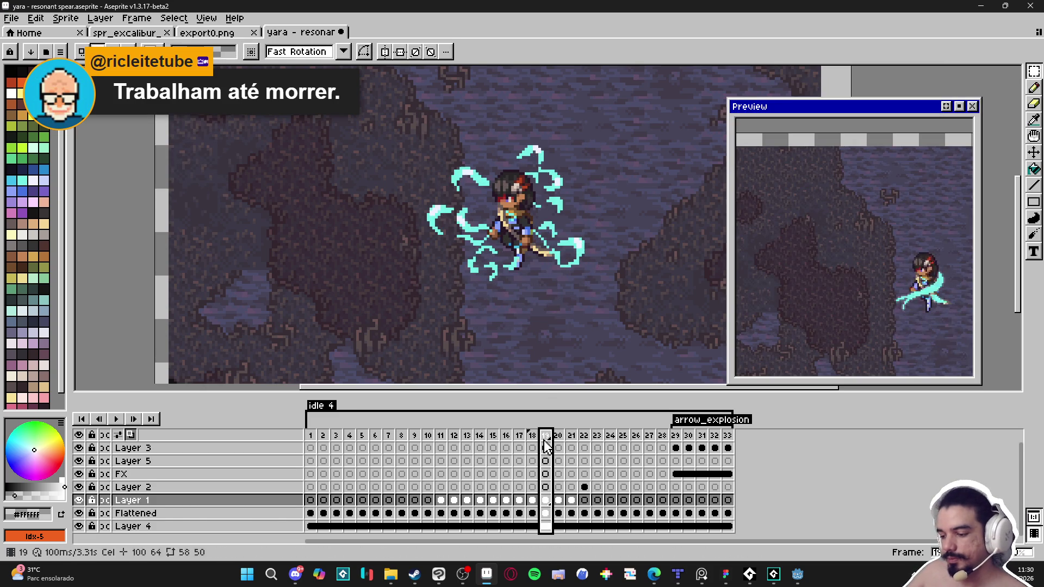
click(1034, 71)
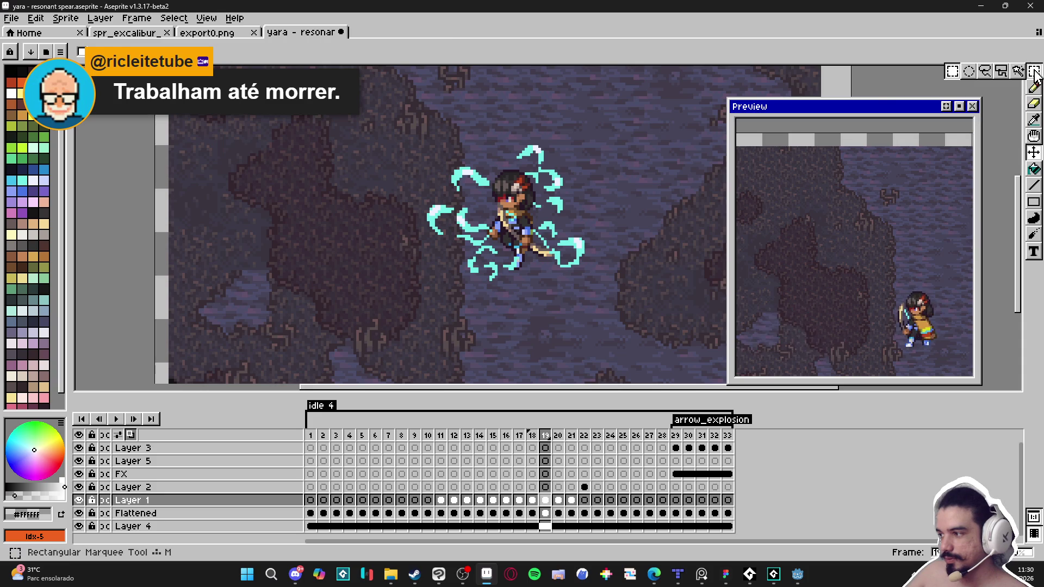
click(953, 72)
drag(387, 91, 620, 314)
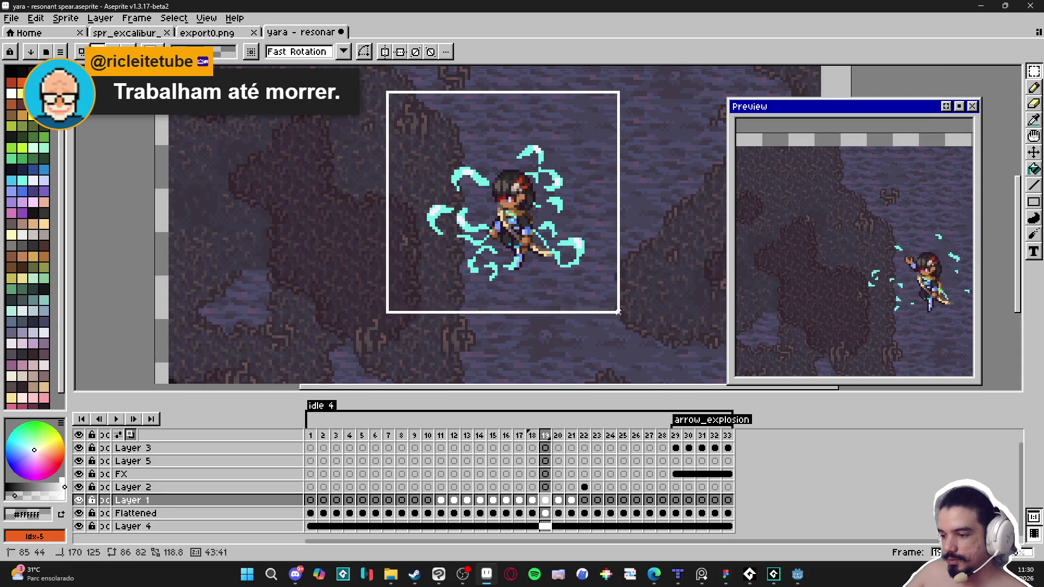
key(shift+o)
key(Escape)
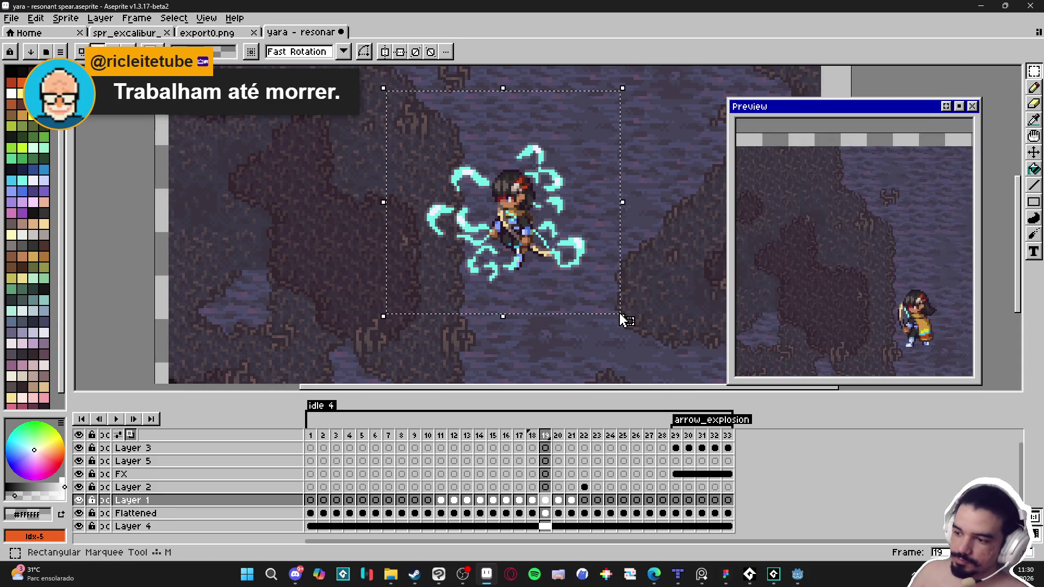
key(ctrl+d)
key(Right)
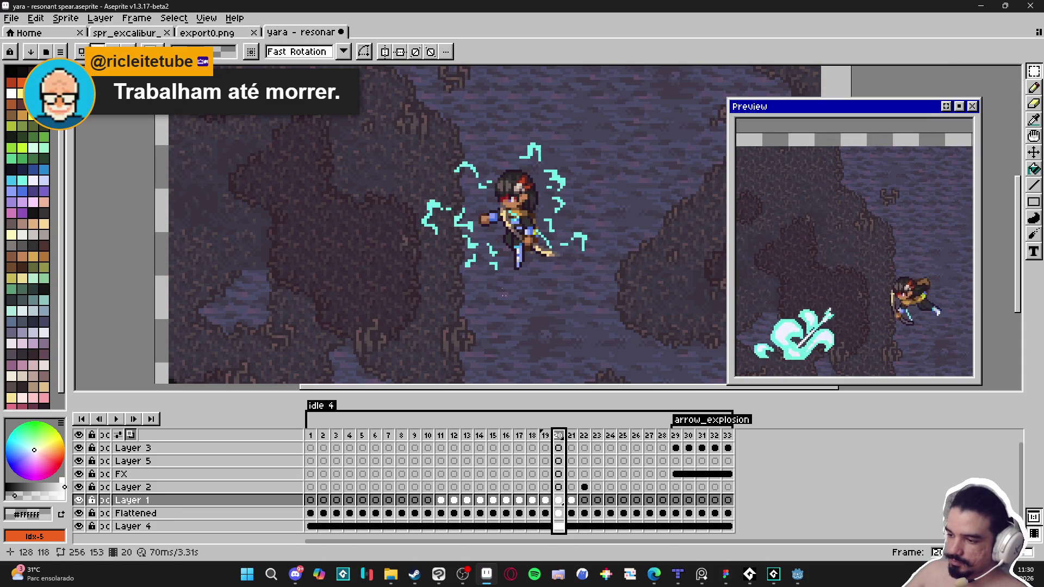
mouse_move(362, 91)
mouse_down()
mouse_move(669, 268)
mouse_move(652, 311)
mouse_up()
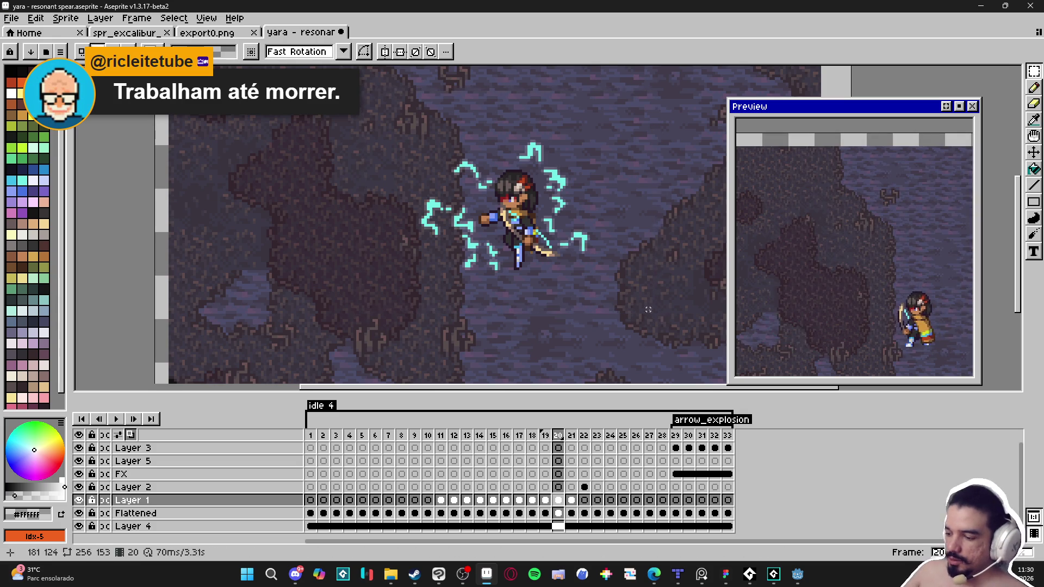
click(574, 435)
drag(369, 113, 631, 294)
key(shift+o)
key(Escape)
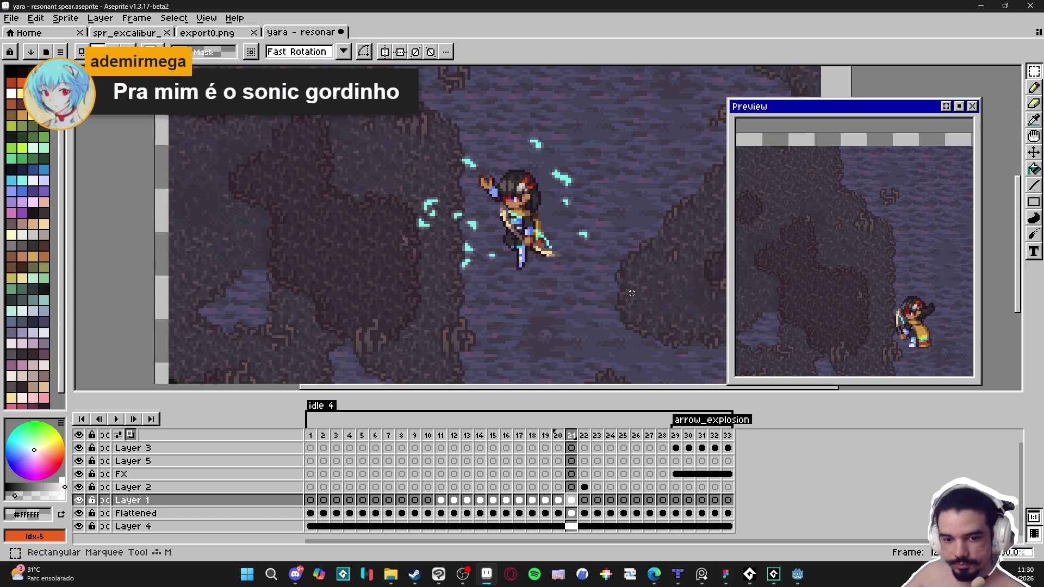
- Search the Steam store for 'sonic' and open the Sonic Mania page
click(422, 577)
click(54, 27)
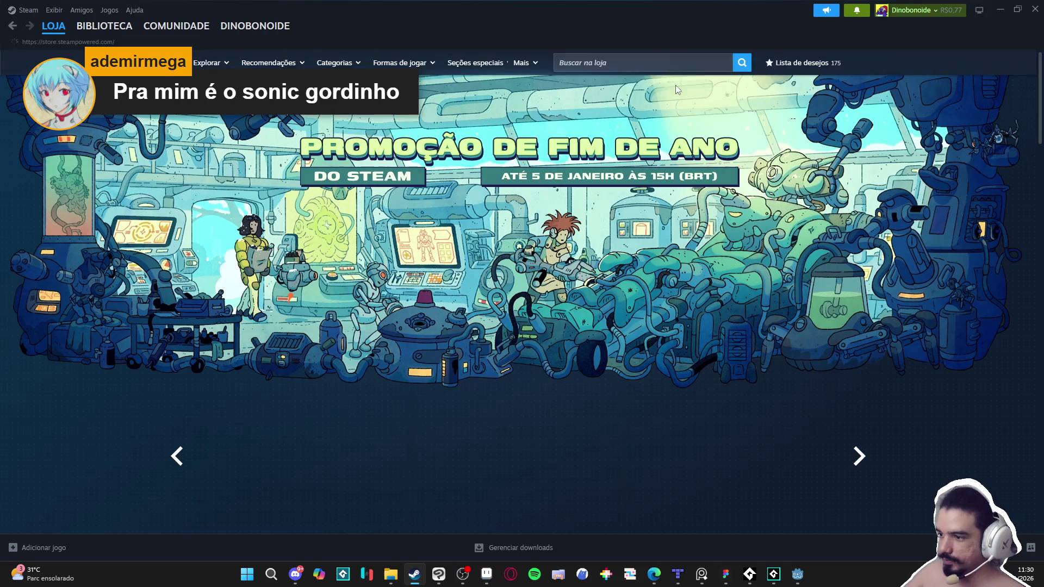
click(664, 60)
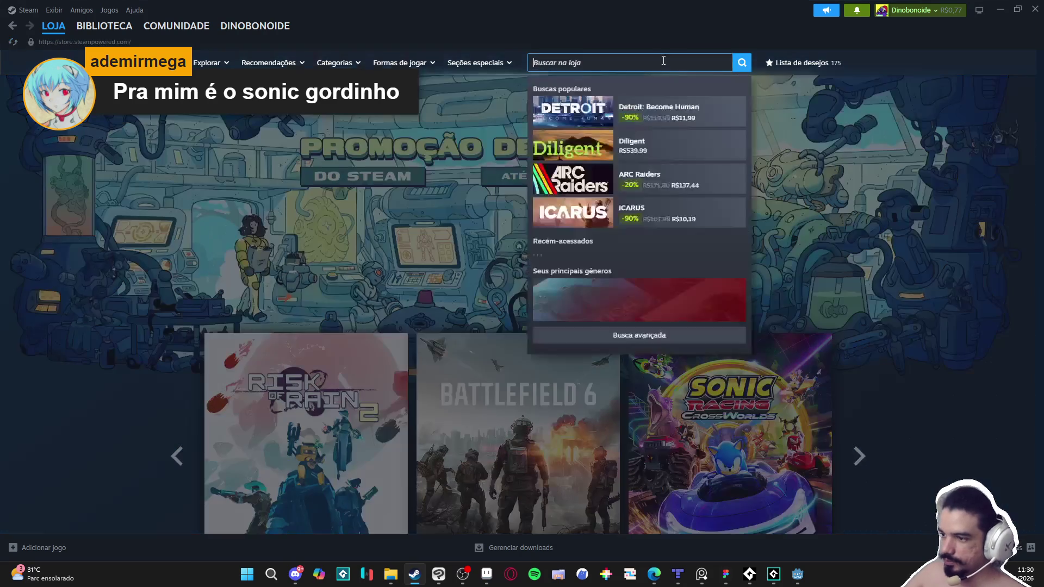
text(sonic)
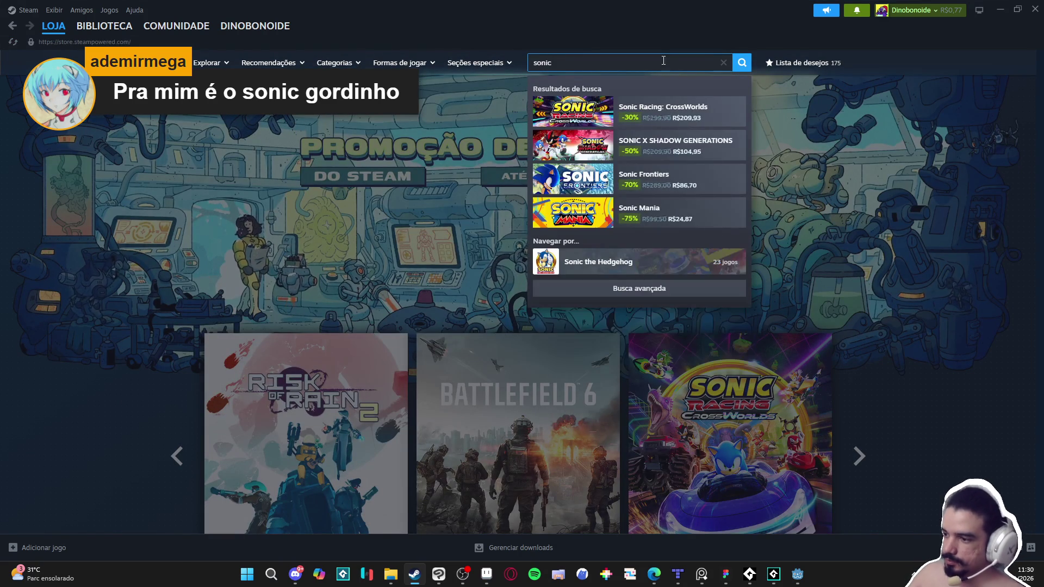
click(681, 220)
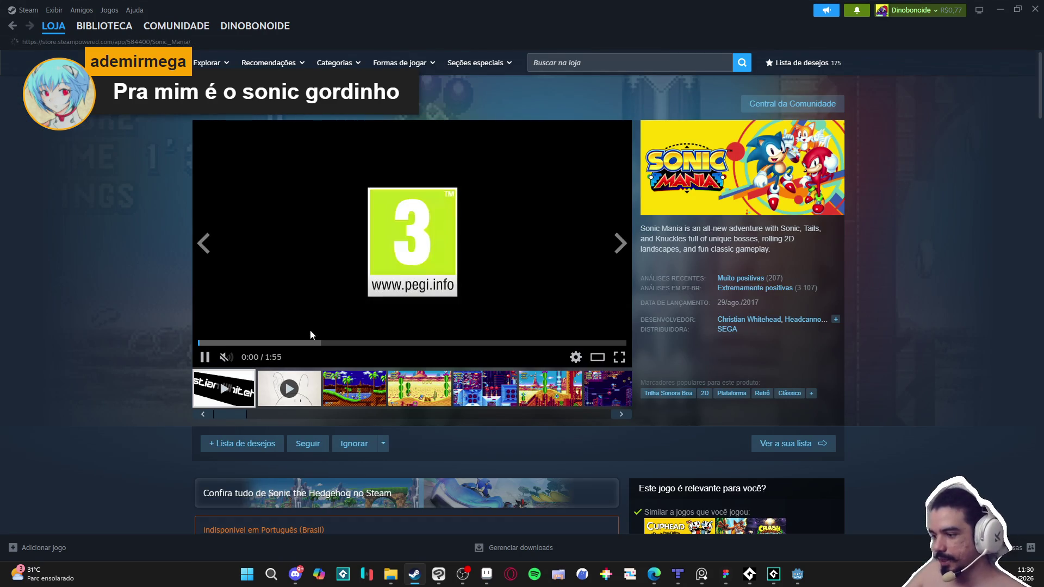
- Pause the trailer, view the Green Hill, desert and Knuckles screenshots, then minimize Steam
click(207, 356)
scroll(107, 325, down, 7)
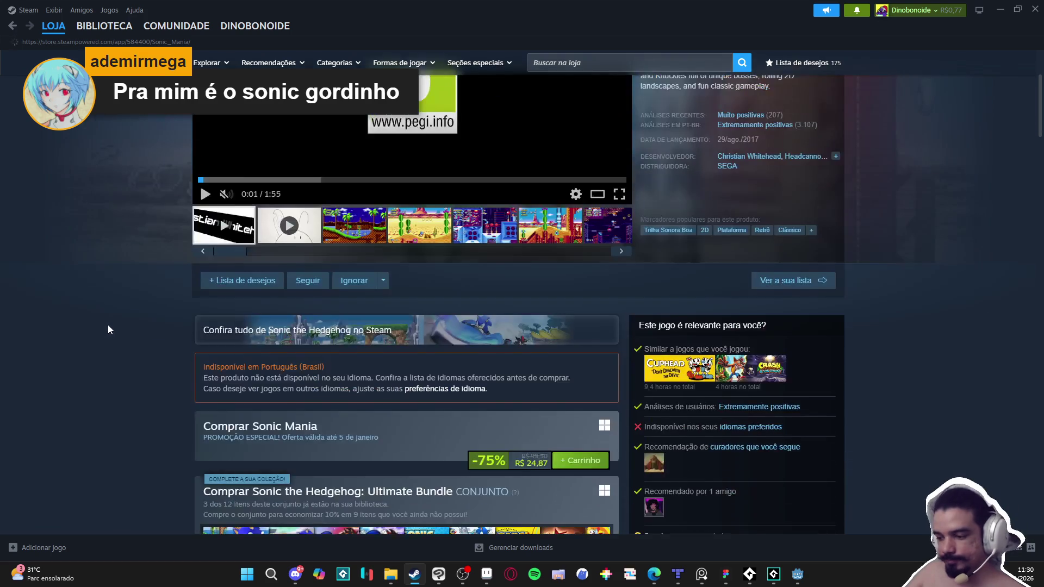
scroll(110, 308, up, 7)
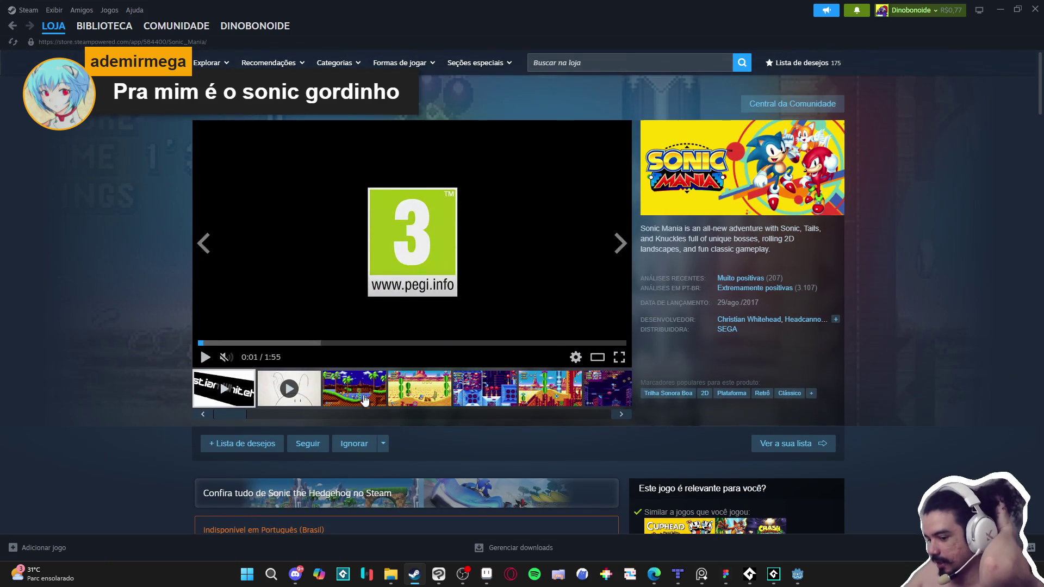
click(366, 399)
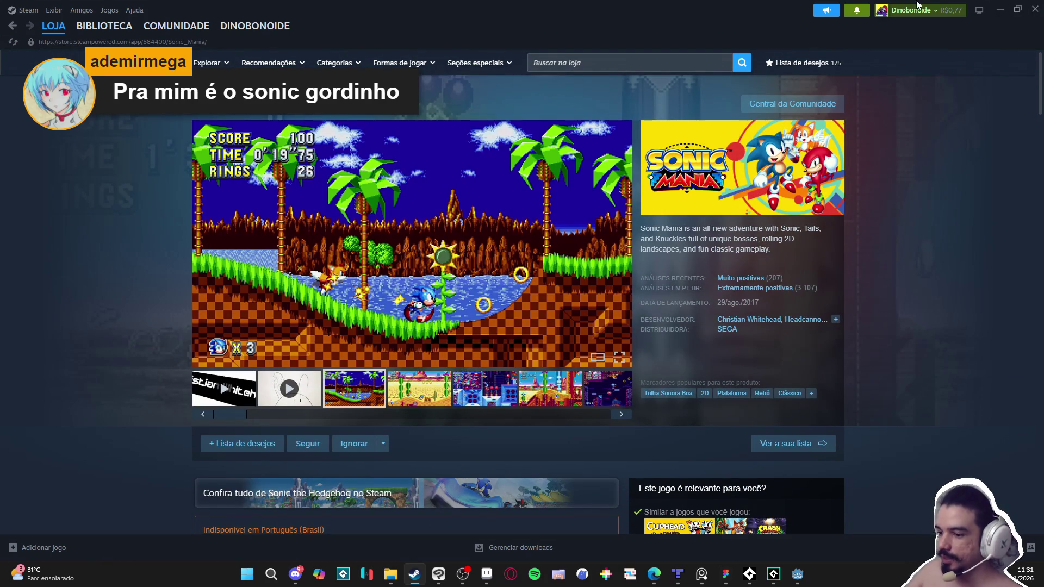
click(423, 398)
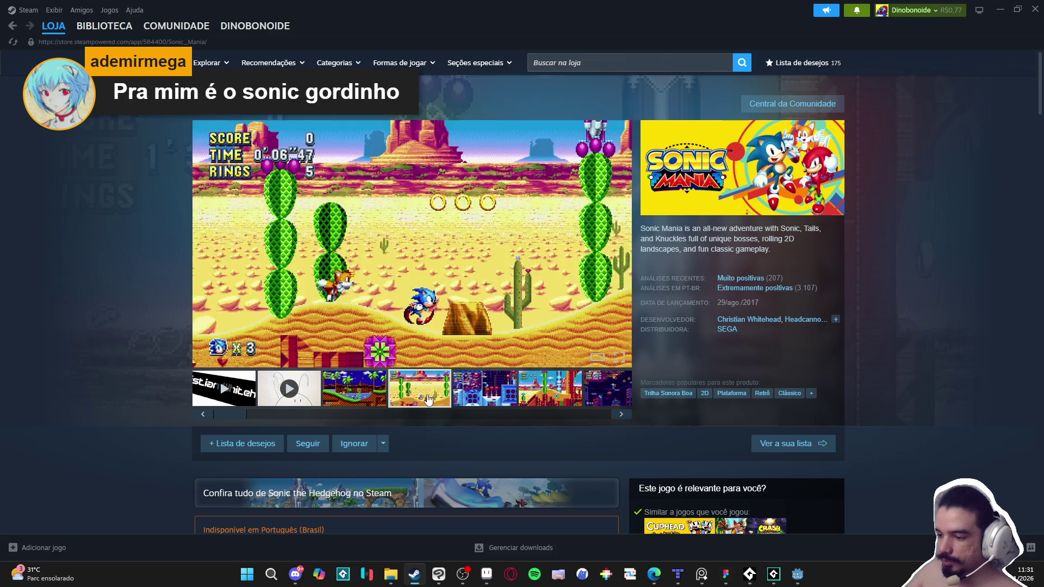
click(472, 398)
click(425, 400)
click(485, 396)
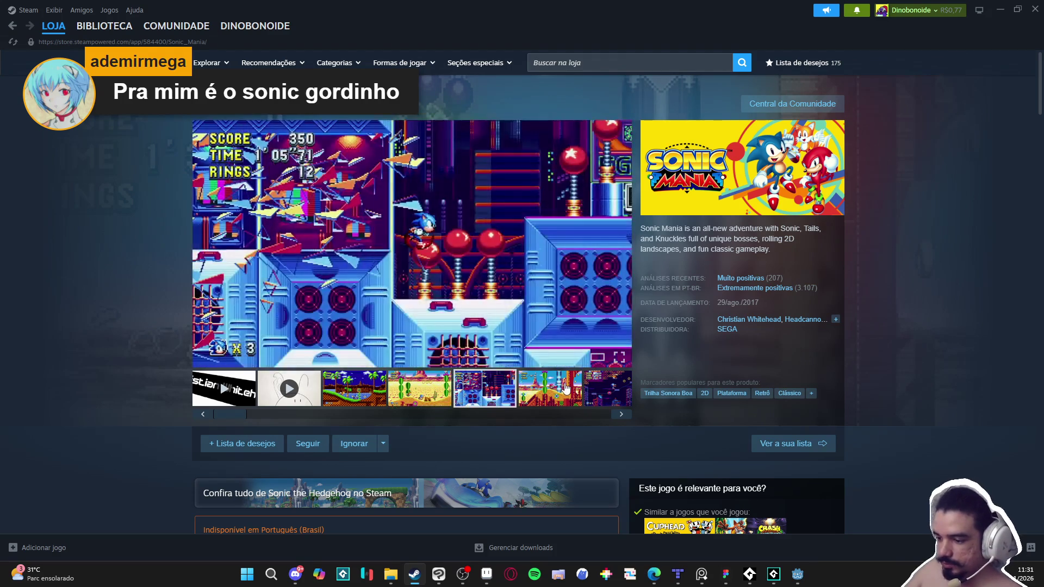
click(566, 388)
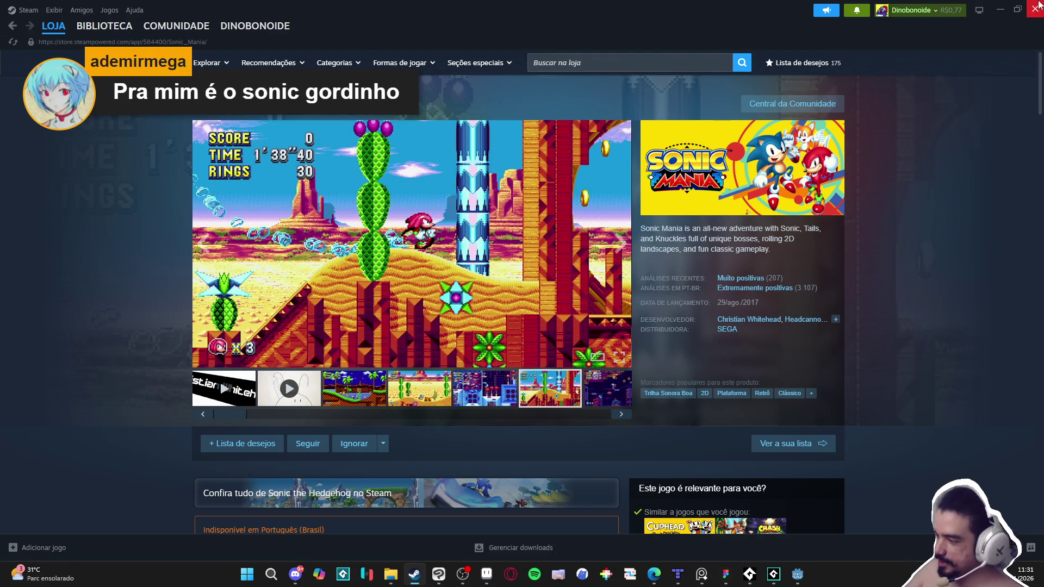
click(1006, 9)
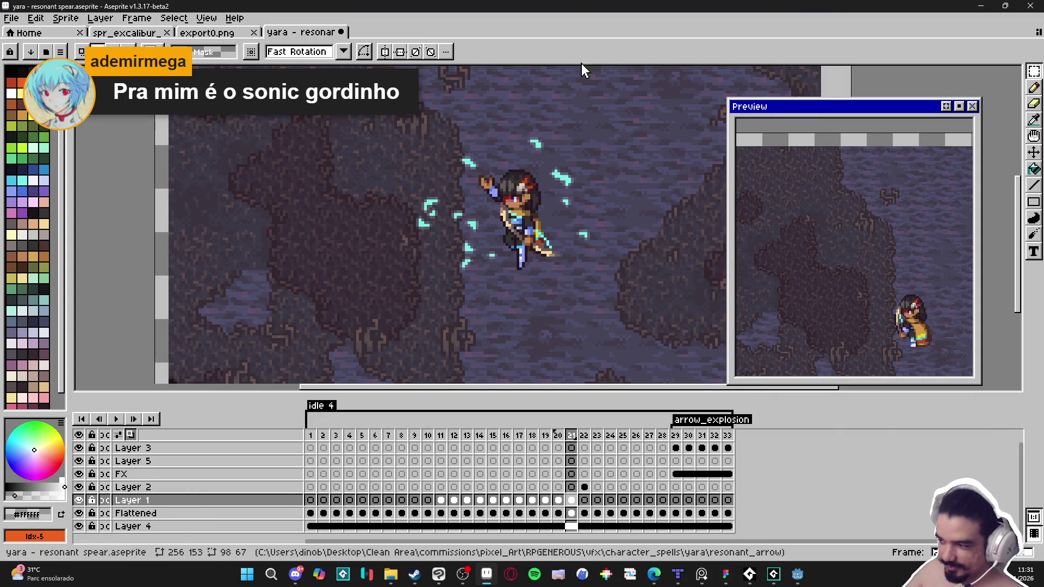
- Go to frame 22 in the timeline, stepping between frames 21 and 22 to compare
click(584, 435)
click(575, 440)
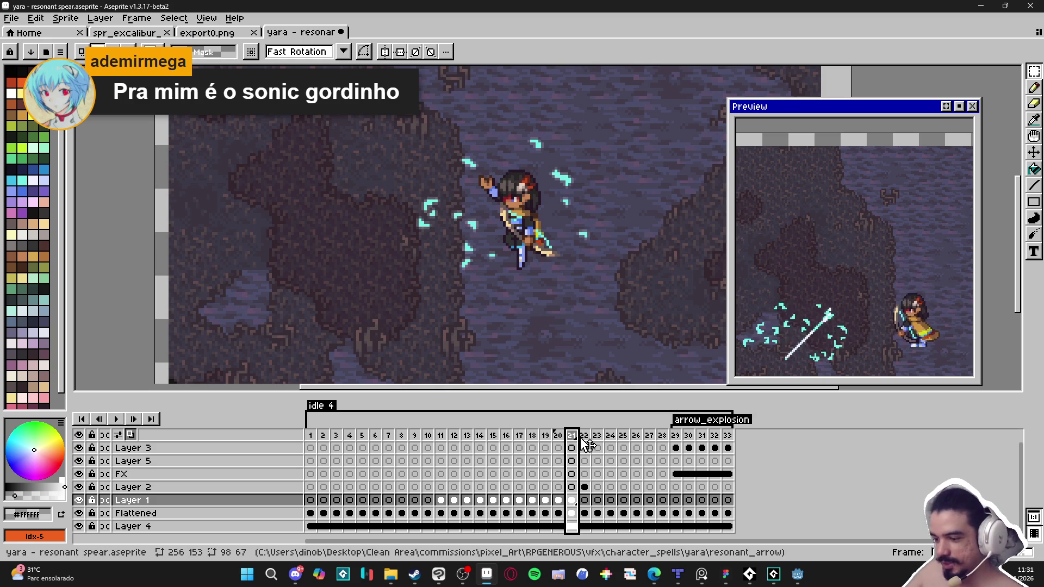
click(584, 436)
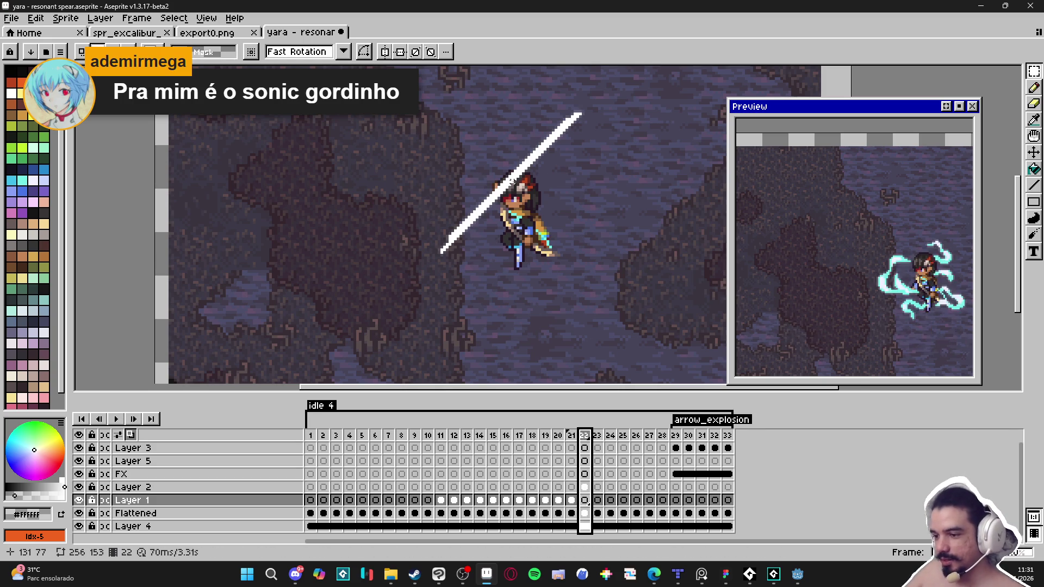
scroll(514, 203, down, 2)
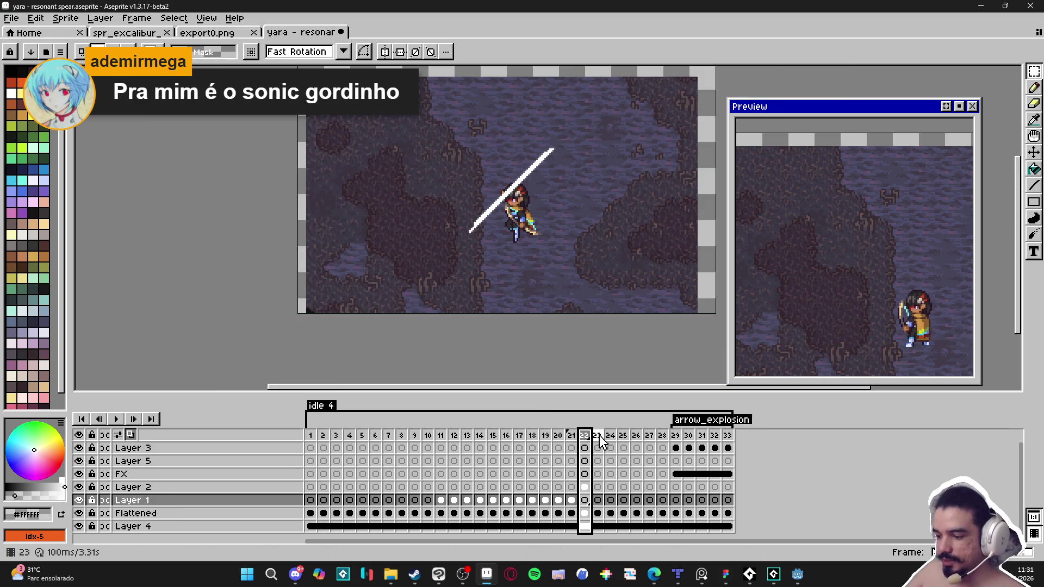
key(Right)
key(Left)
key(Left)
click(582, 437)
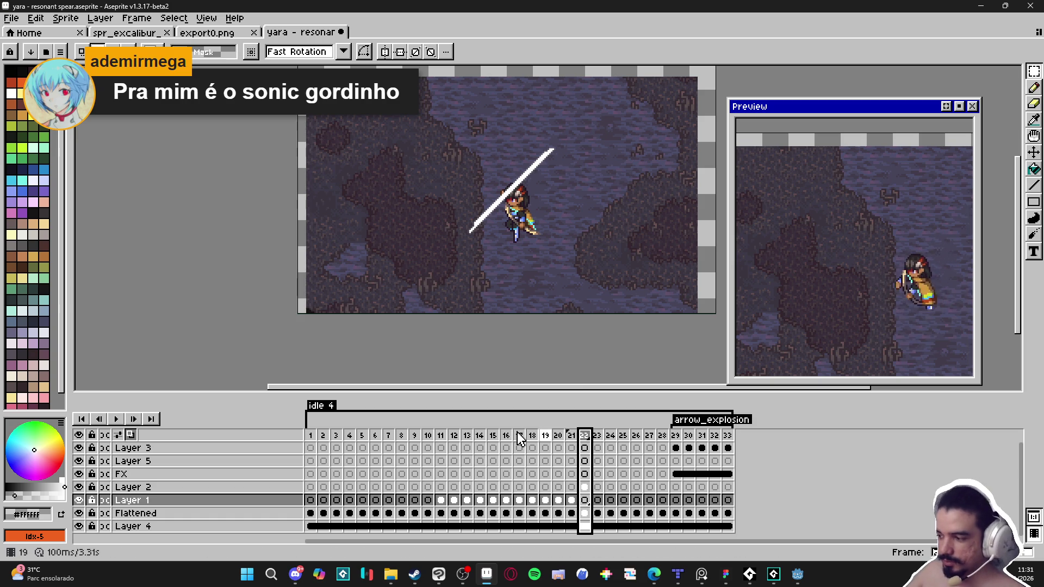
- Turn Layer 2 and FX visibility back on, then jump to frame 14
click(80, 487)
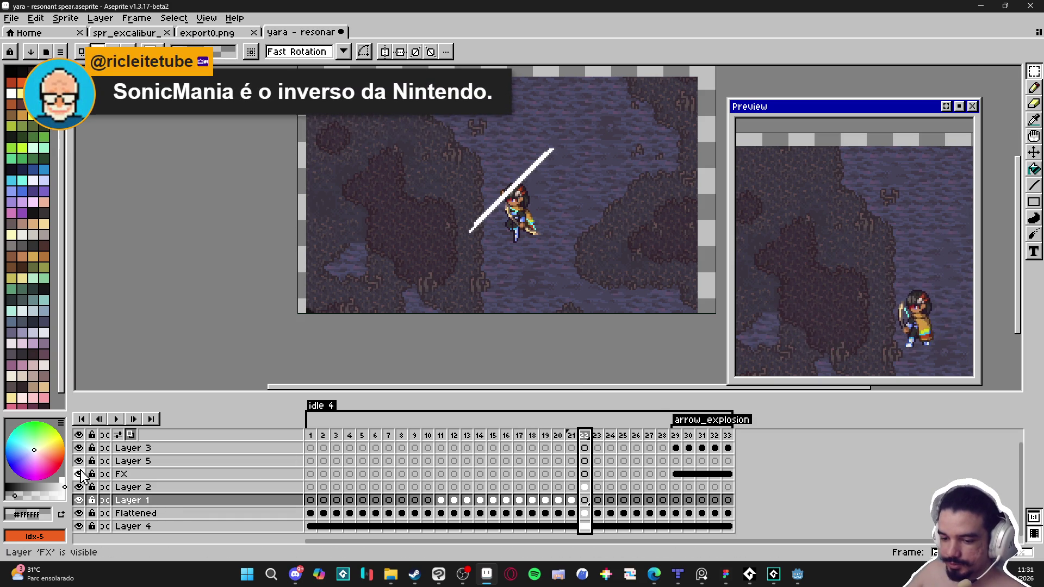
click(79, 448)
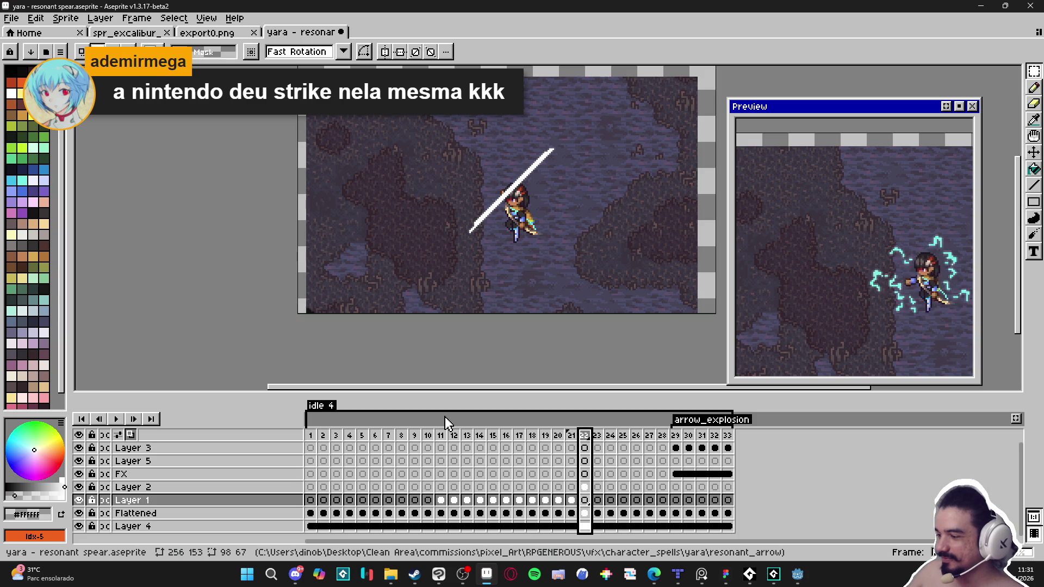
click(481, 436)
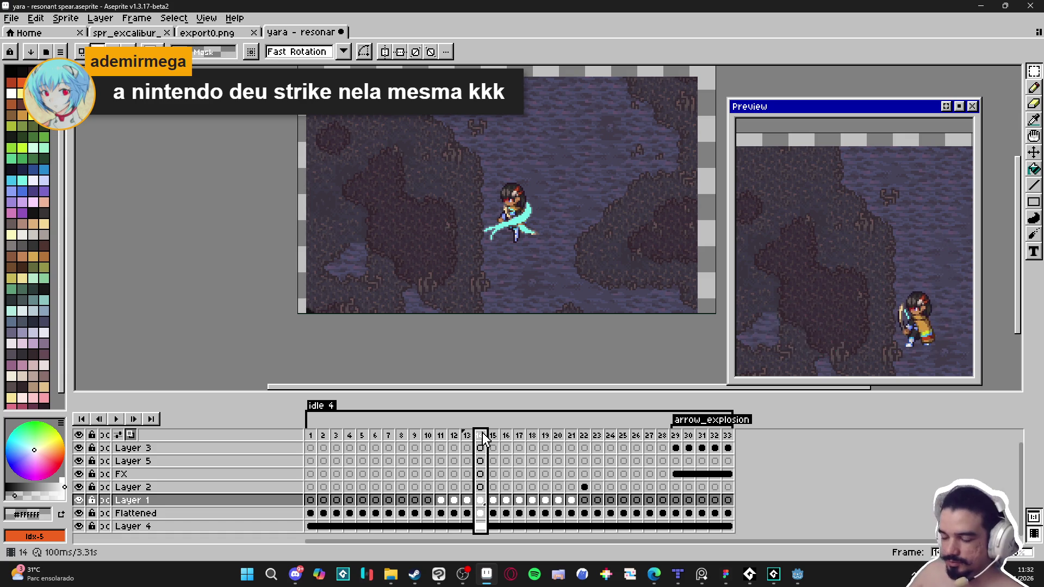
- Select frame 15, then step backward to the frame 9 pose
click(492, 435)
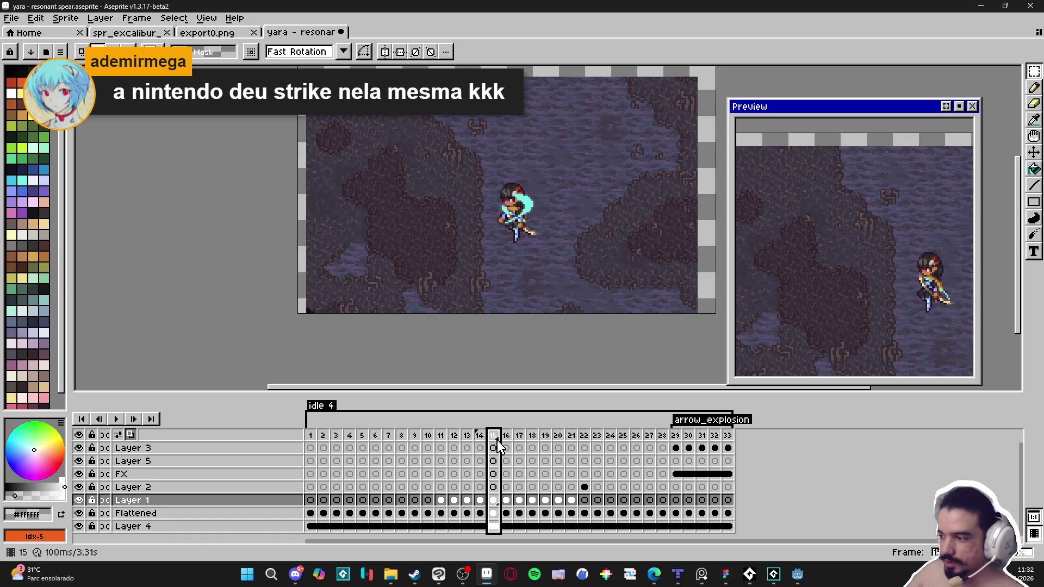
key(Left)
key(Left)
key(Left)
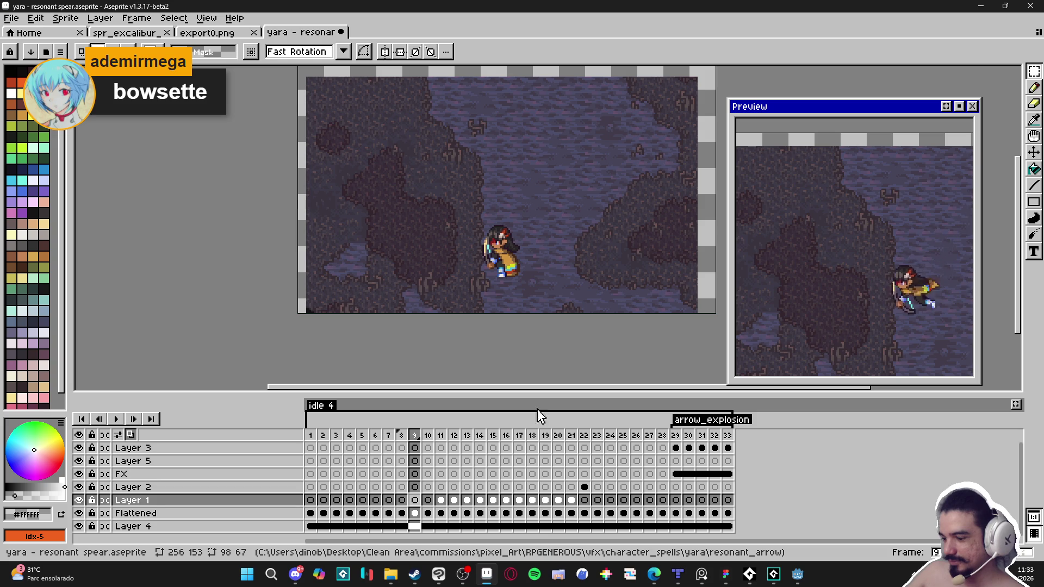
- Glance at Discord, then scrub the timeline through frames 10–16 and 22–26, landing on frame 23
click(297, 574)
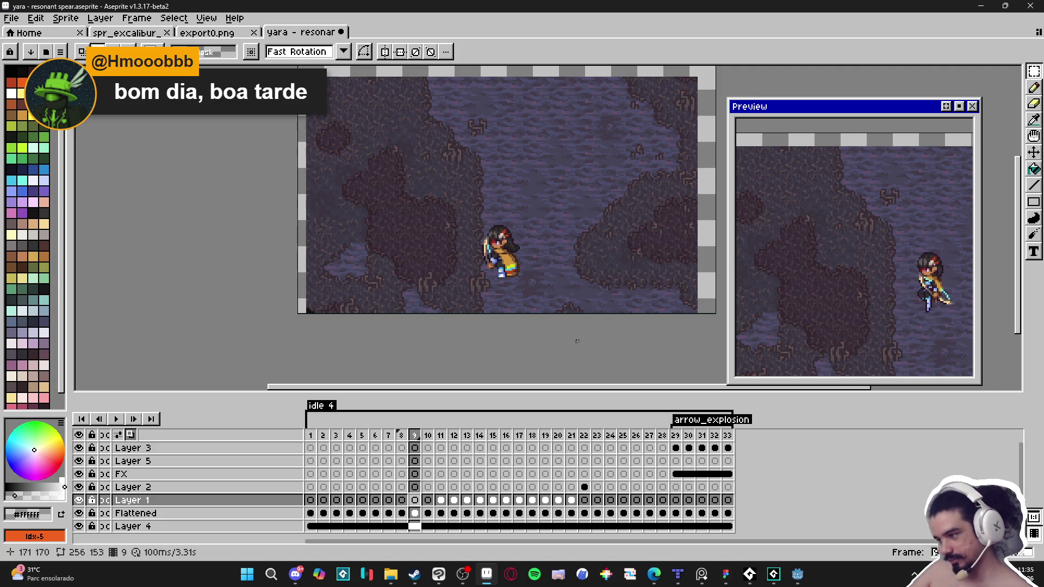
click(429, 437)
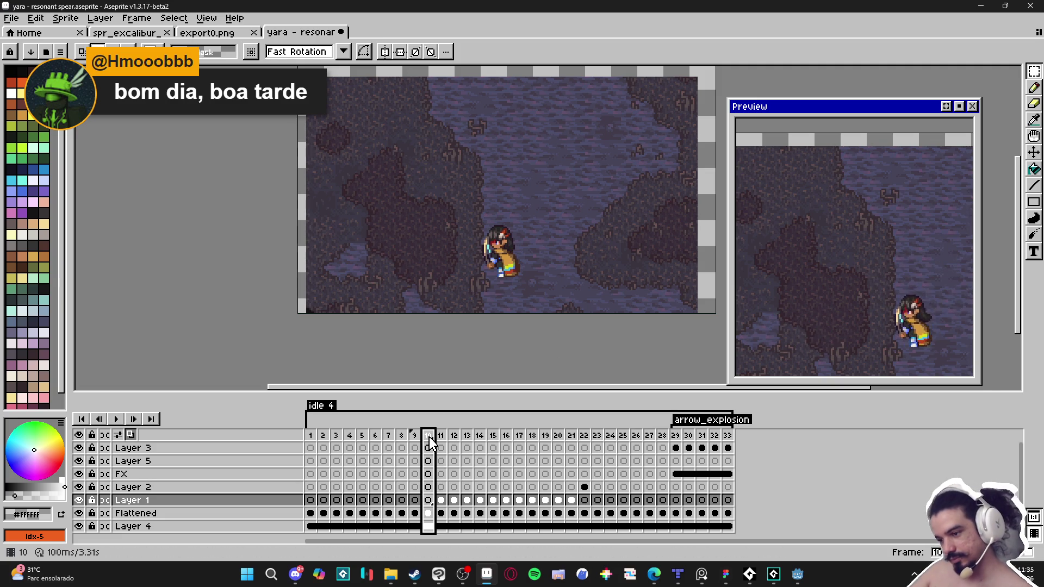
mouse_move(430, 443)
mouse_down()
mouse_move(432, 409)
mouse_move(503, 417)
mouse_up()
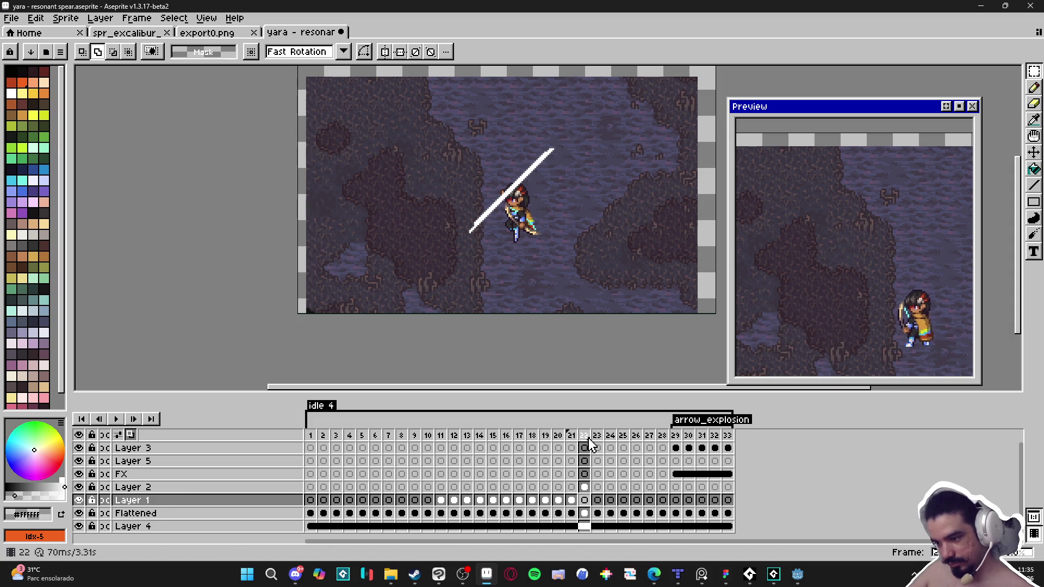
drag(590, 443, 637, 444)
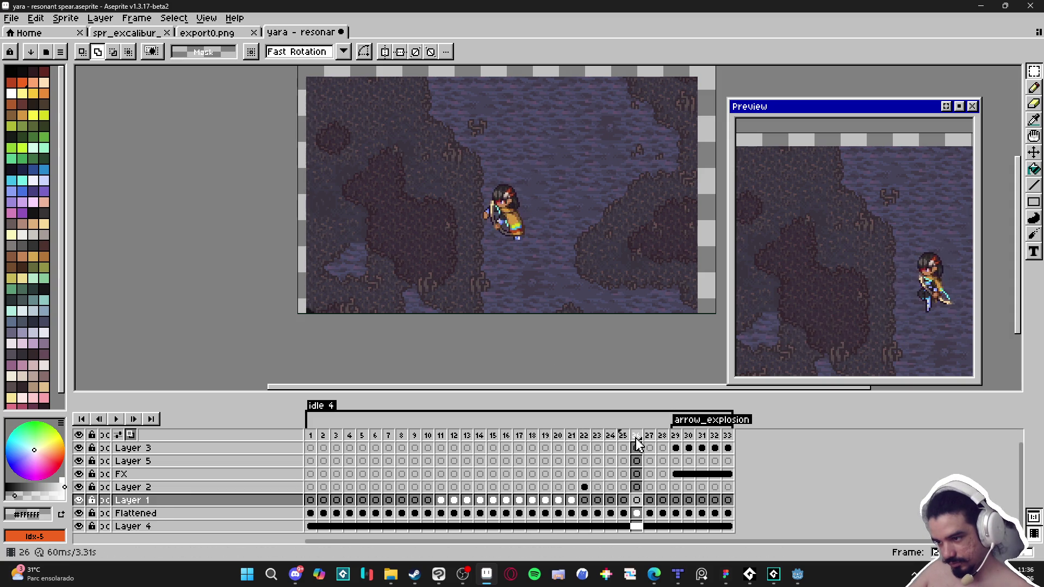
key(Left)
key(Left)
key(Left)
key(Right)
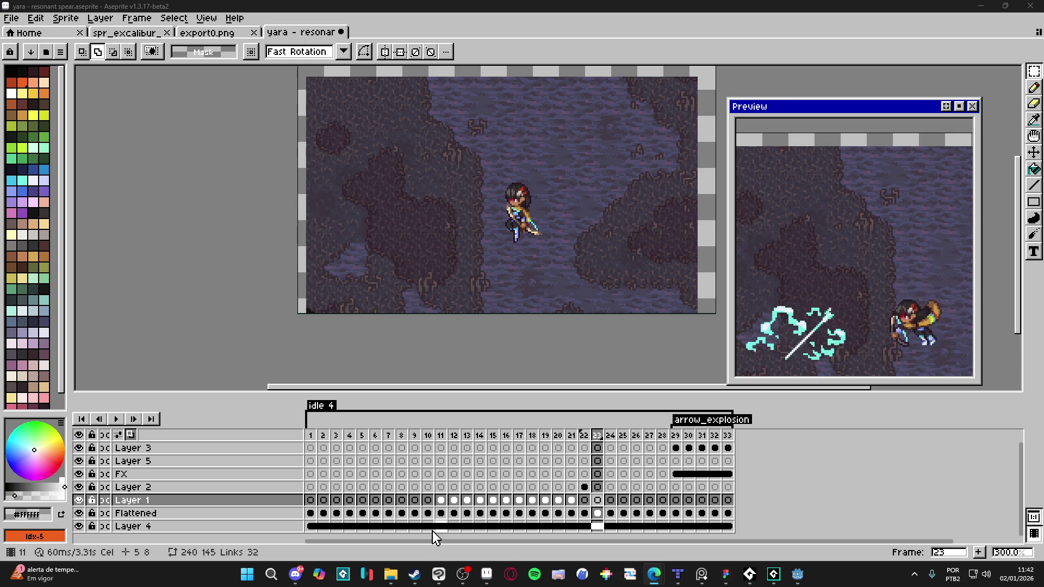
- Switch from Aseprite to the browser showing the 'condito's got a snack' itch.io page
mouse_move(458, 581)
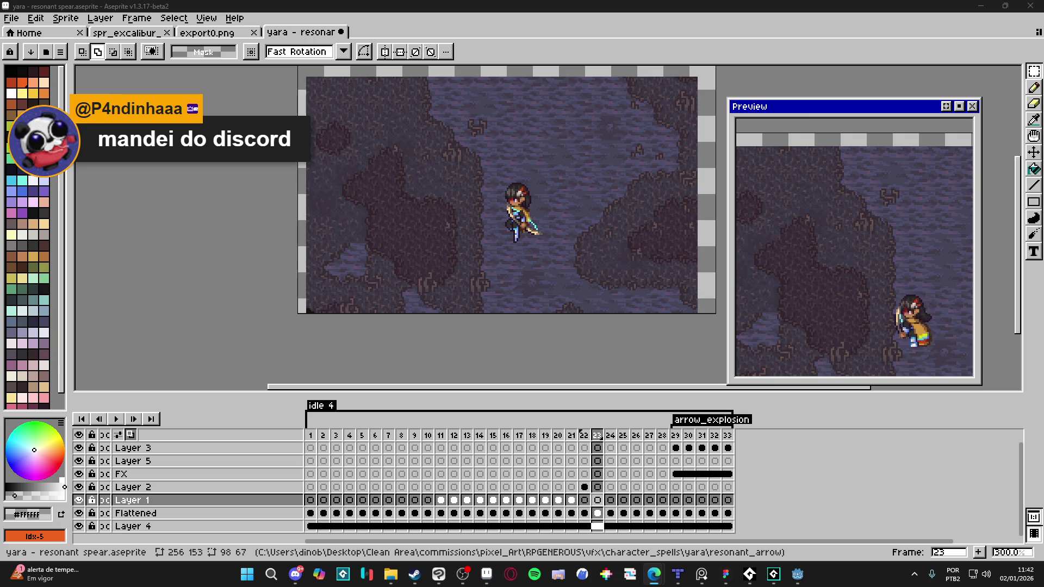
key(alt+Tab)
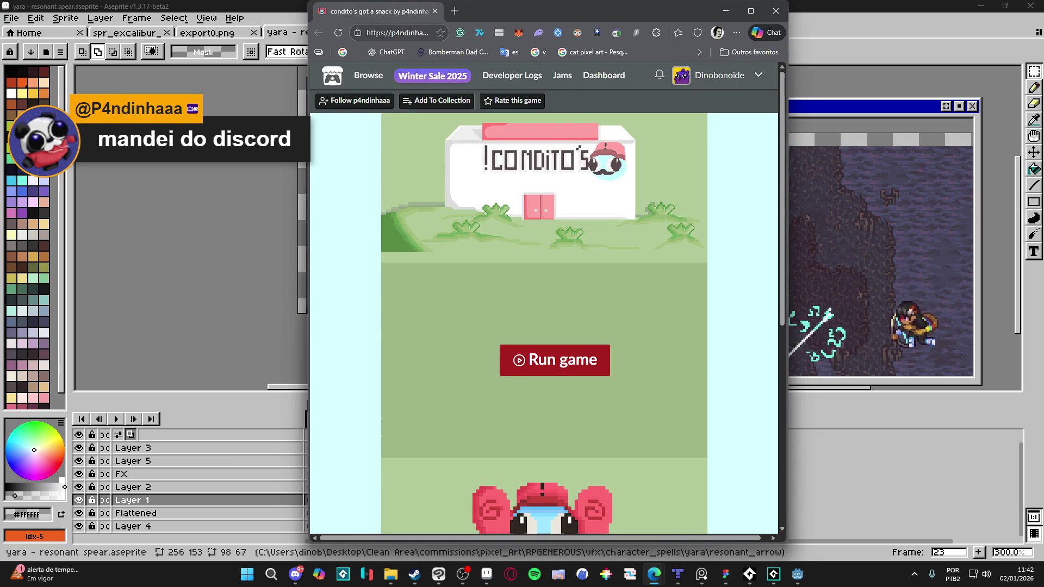
- Maximize Edge, lower its app volume in the Volume Mixer, and hide the AudioTitan console
click(751, 10)
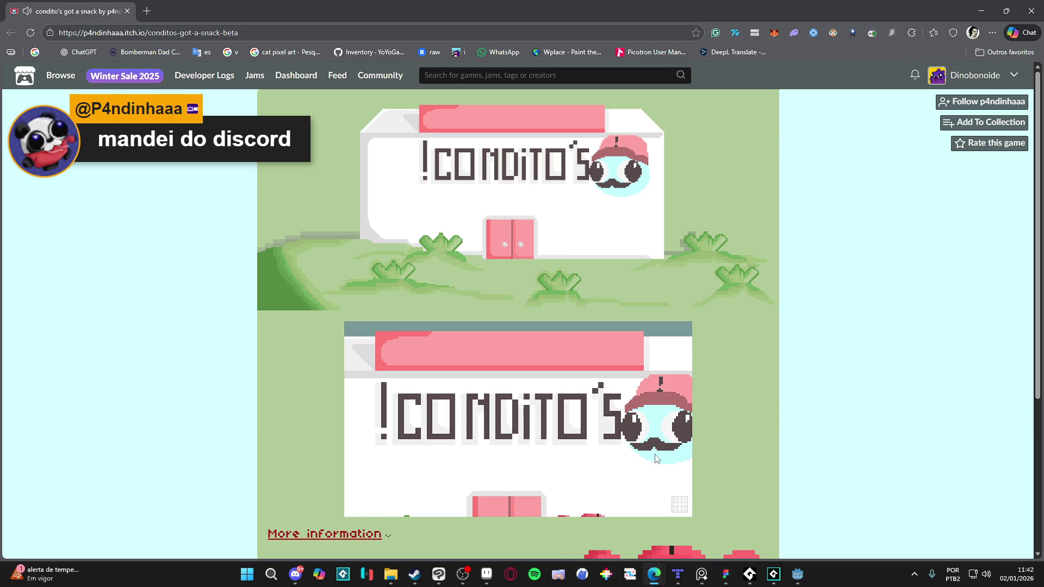
right_click(985, 574)
click(977, 530)
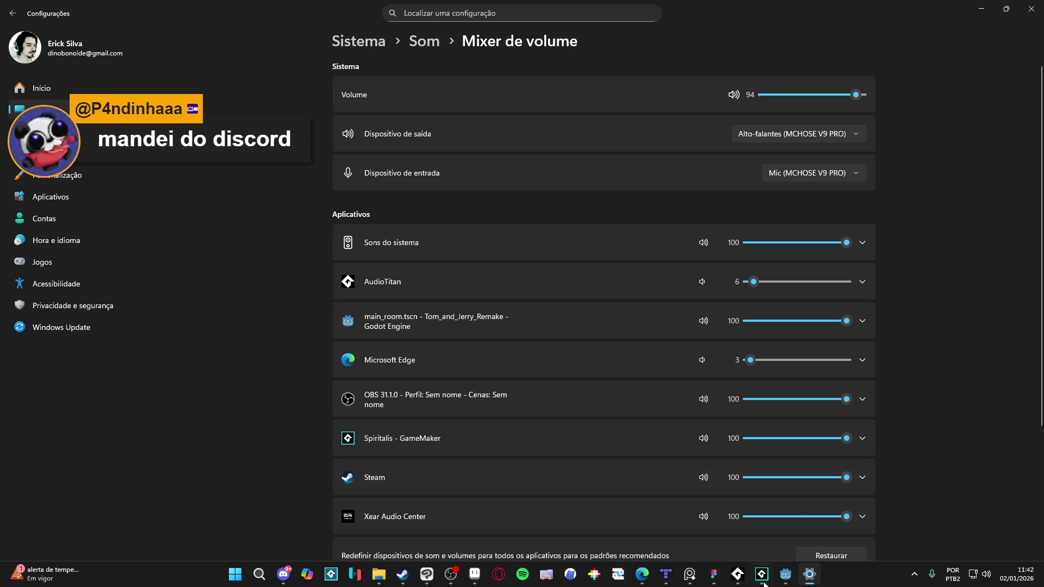
click(743, 581)
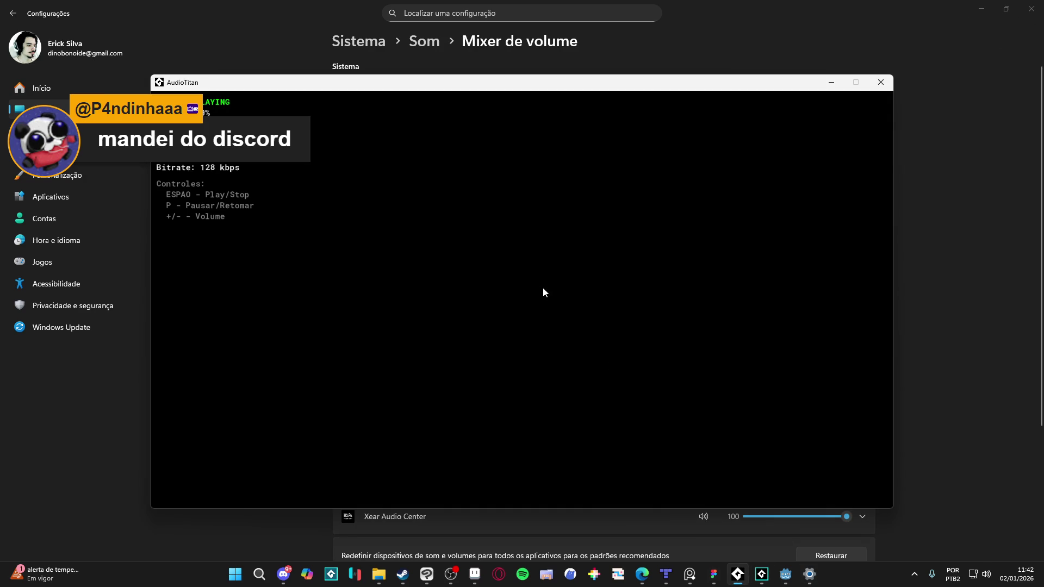
click(831, 82)
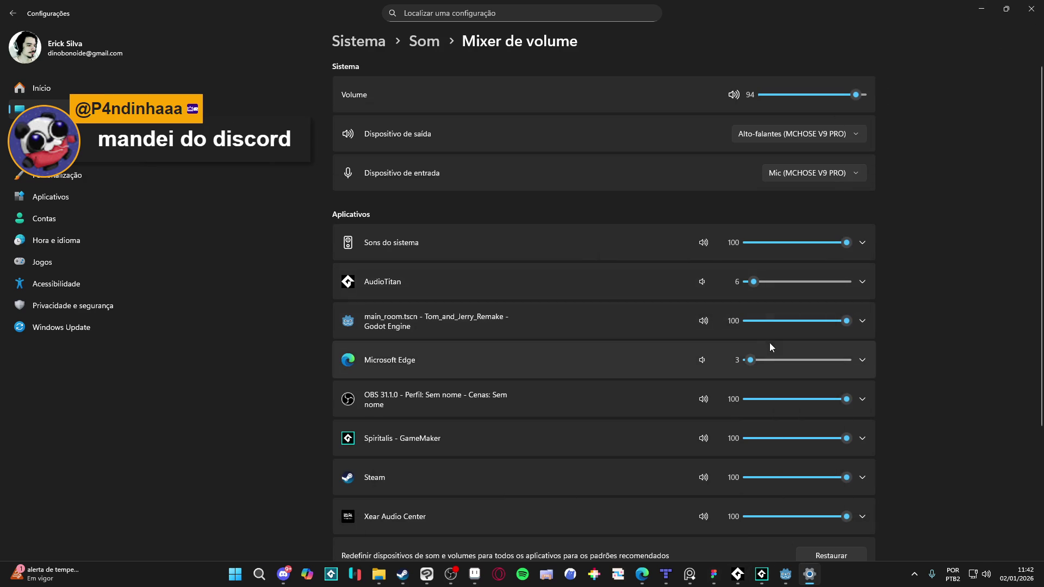
- Close the volume settings and switch the Condito's game to fullscreen
click(980, 7)
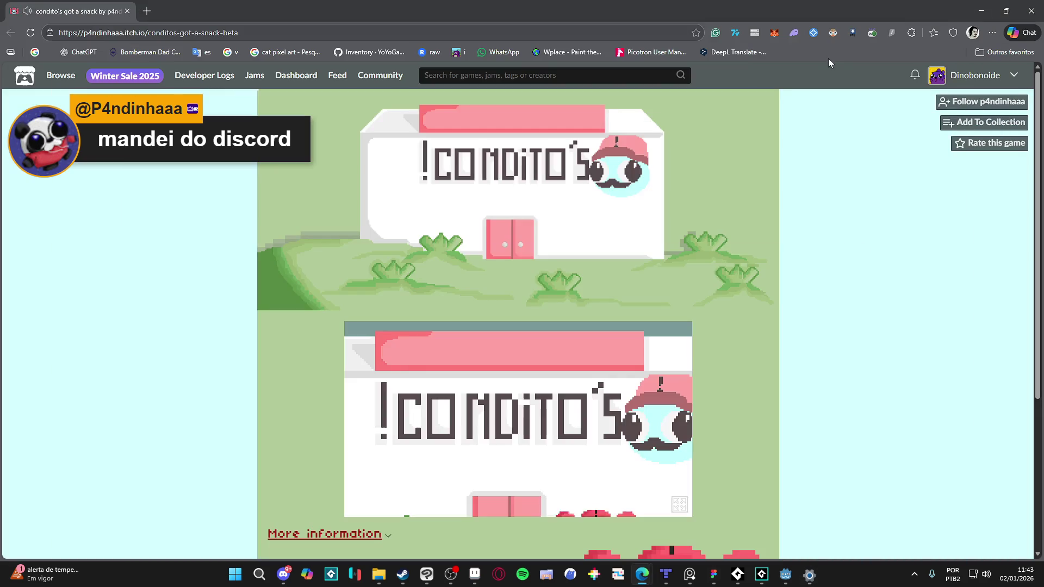
click(680, 504)
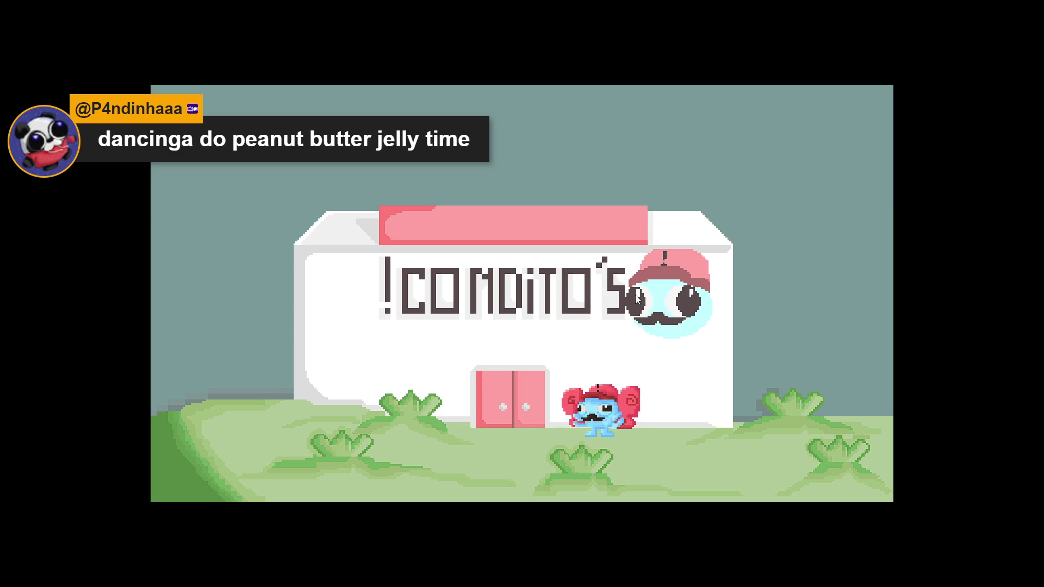
- Start the fire-dodging game, choose a difficulty, and begin Area 1
click(691, 191)
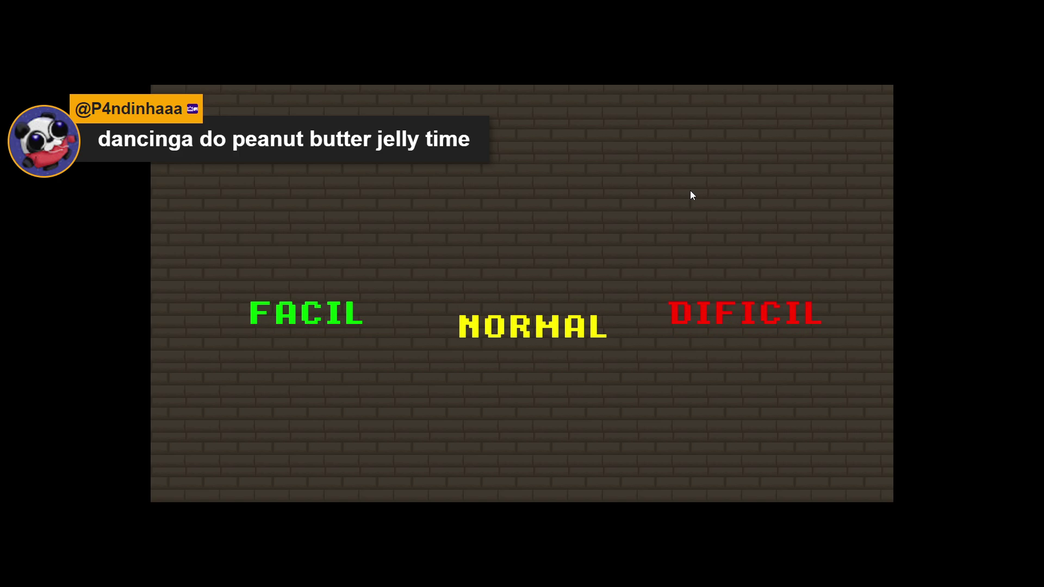
key(Return)
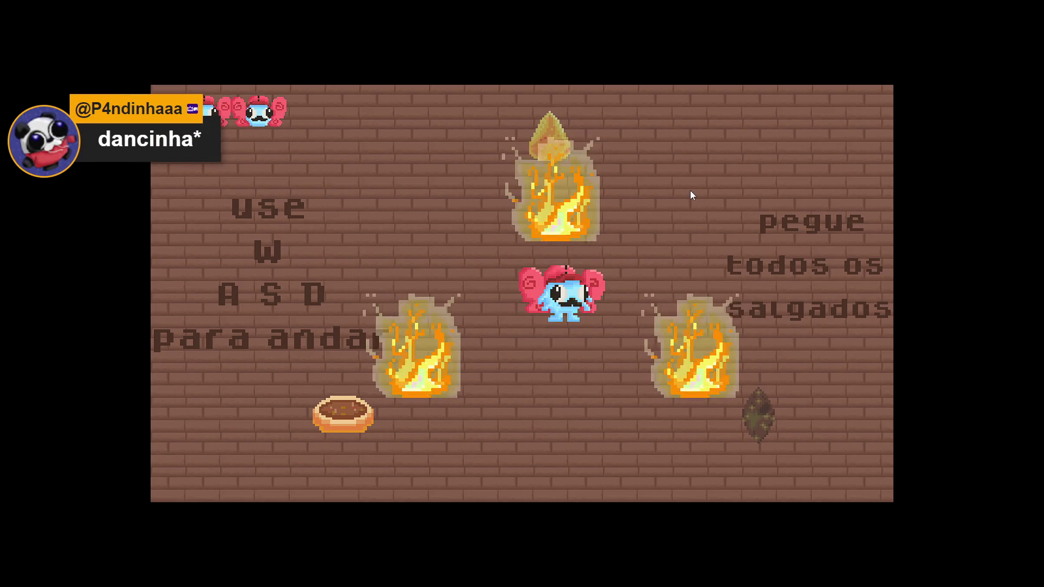
key(a)
- Weave the winged character between the first room's fires, wrapping around the screen edges
key(a)
key(w)
key(s)
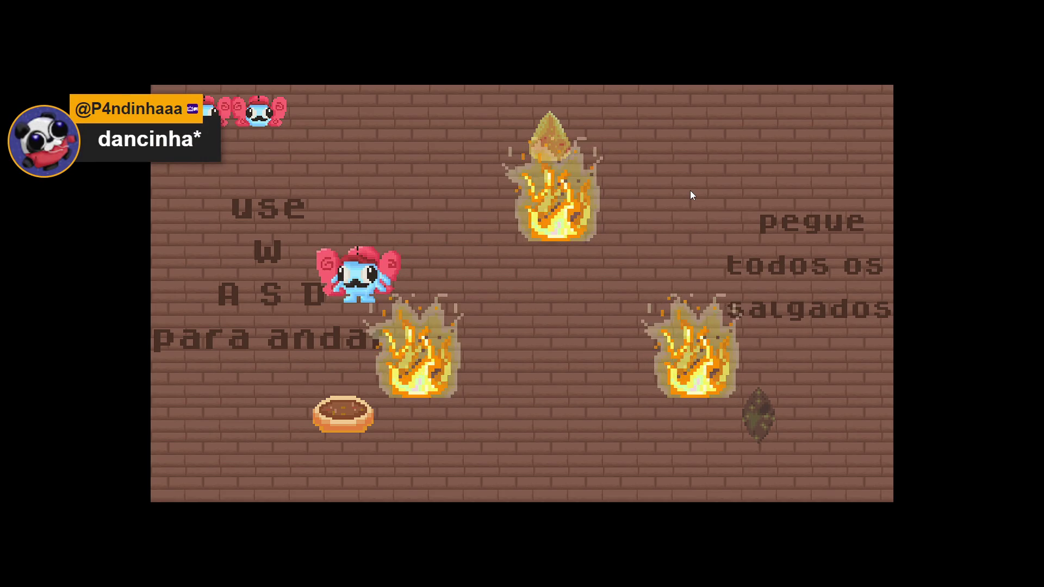
key(w)
key(a)
key(s)
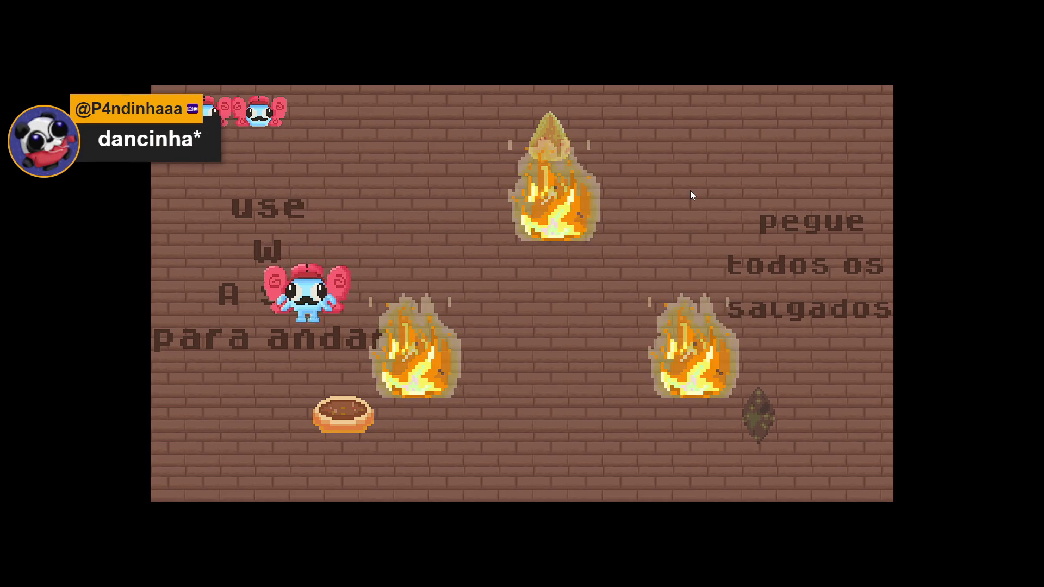
key(s)
key(d)
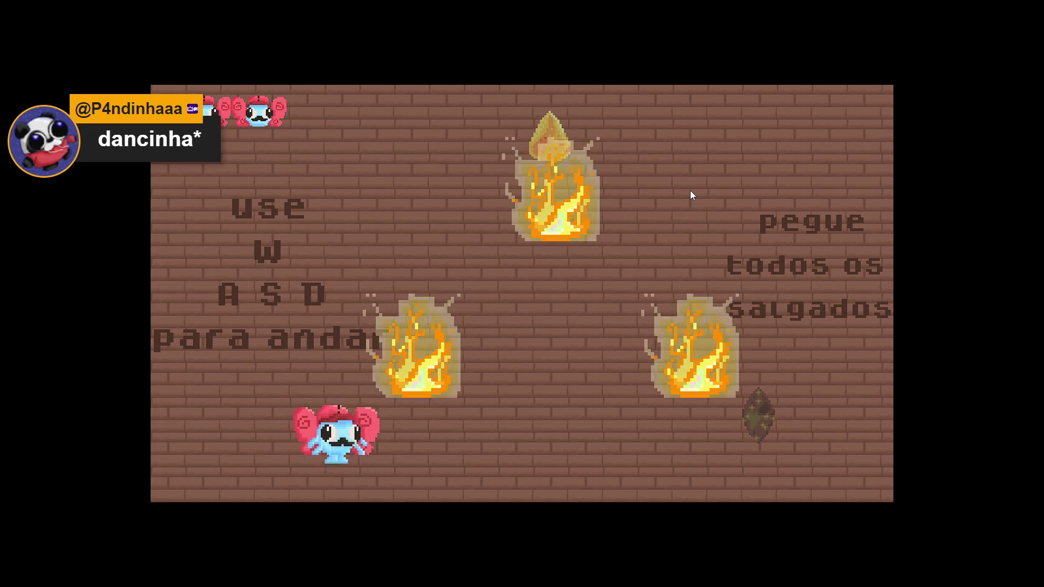
key(d)
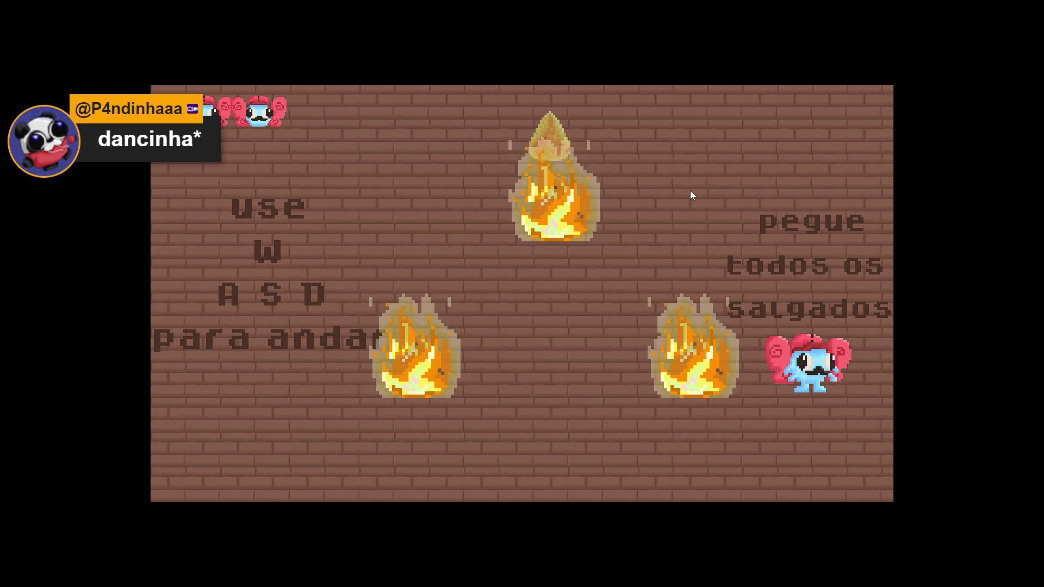
key(w)
key(a)
key(d)
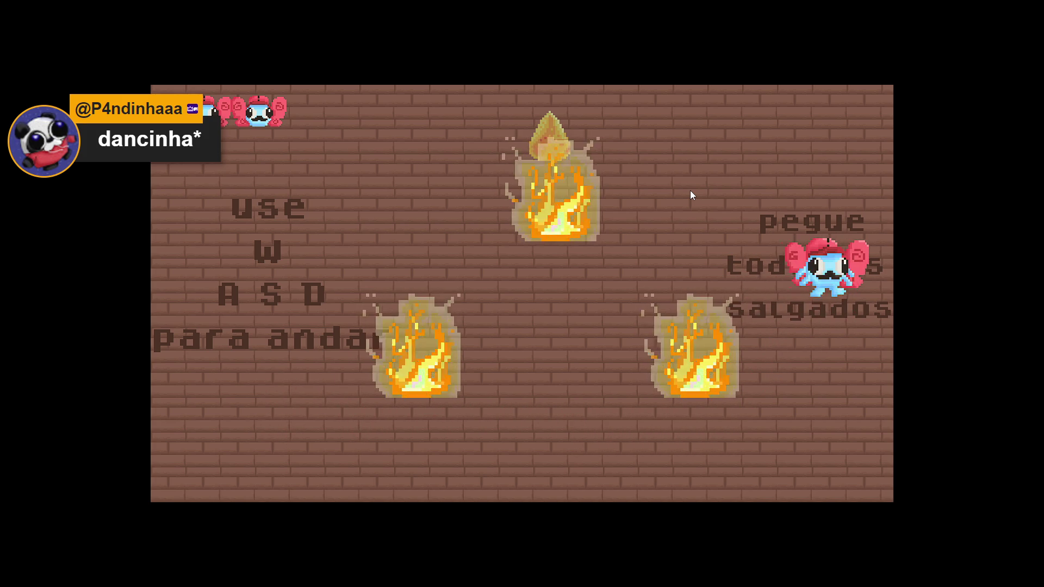
key(d)
key(a)
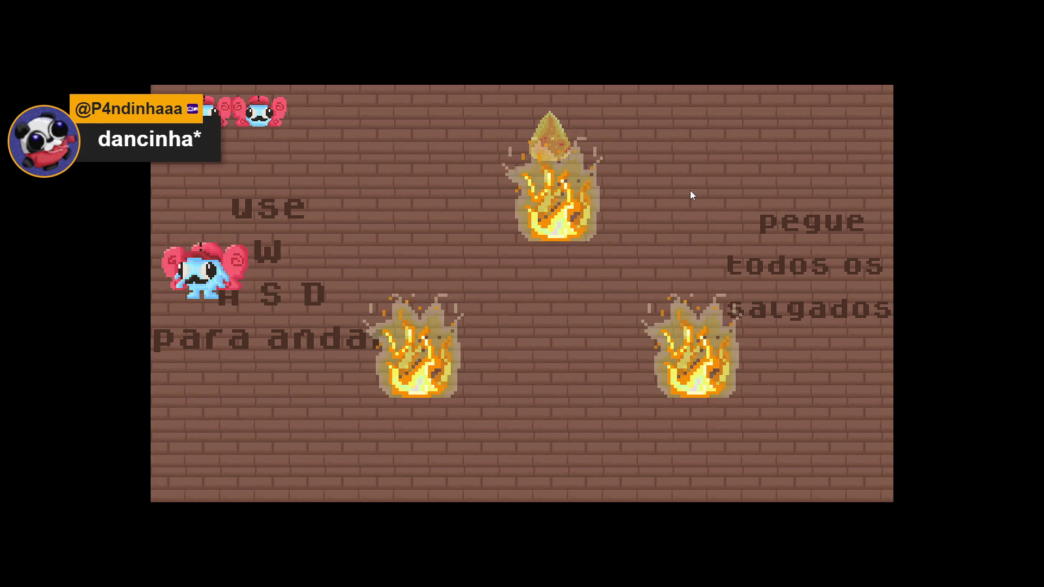
key(d)
key(w)
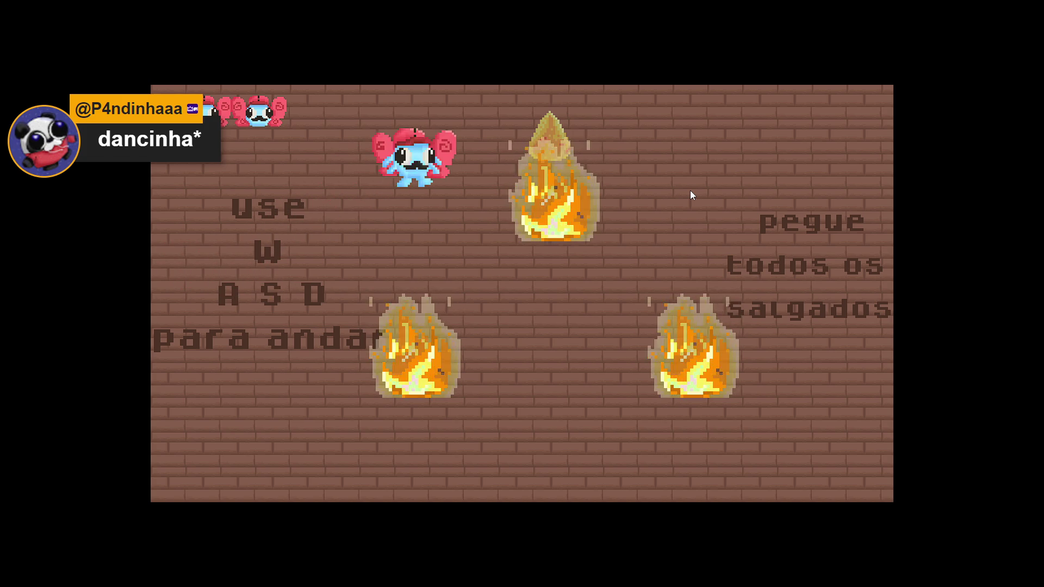
key(s)
key(d)
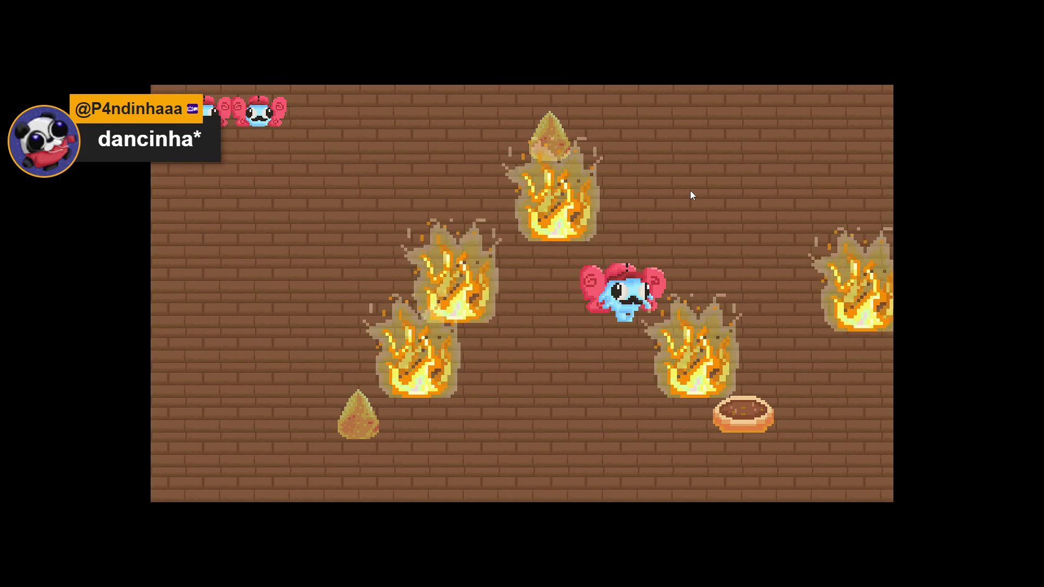
key(w)
key(a)
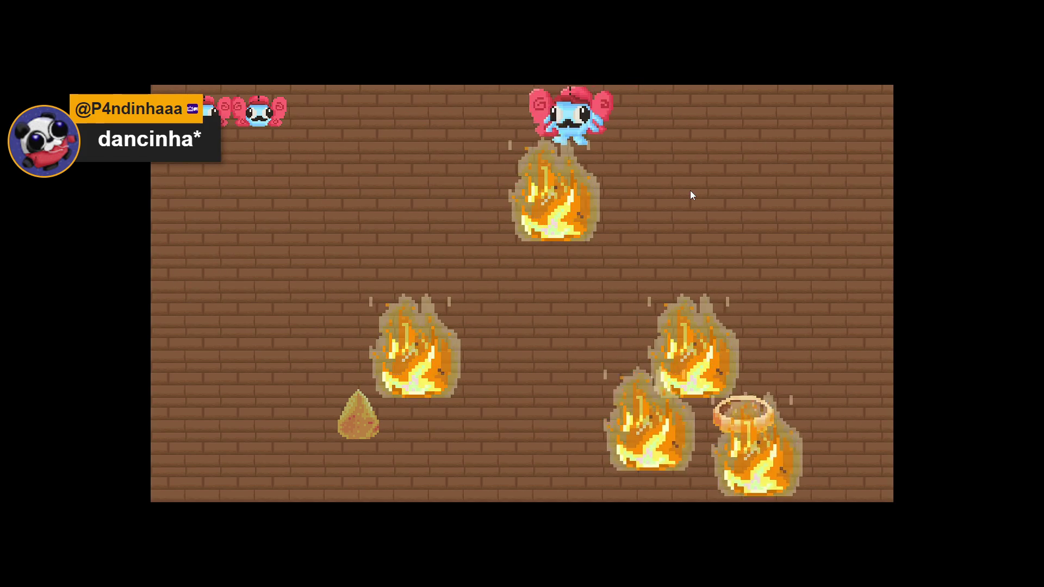
key(s)
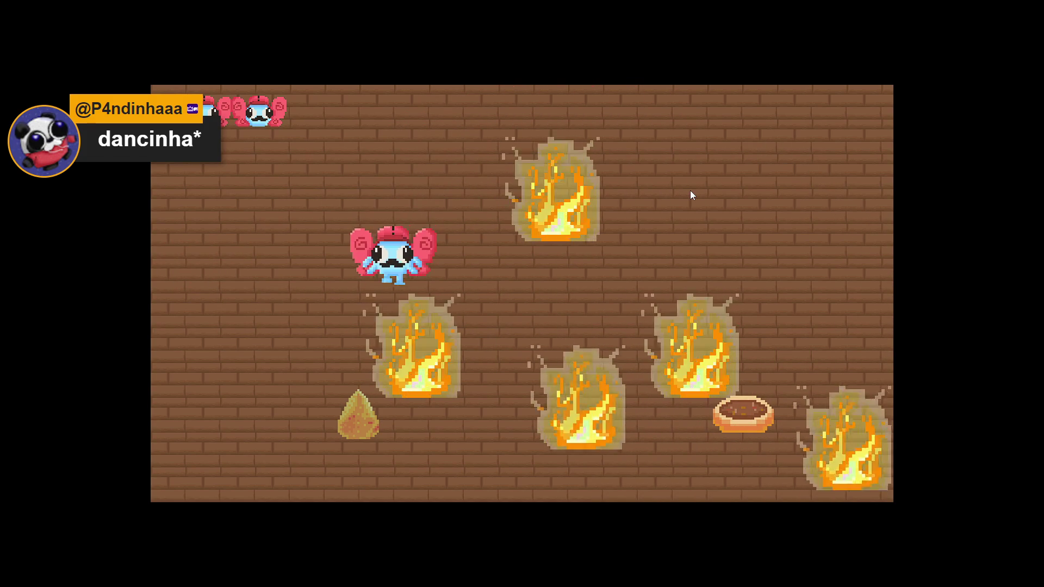
key(d)
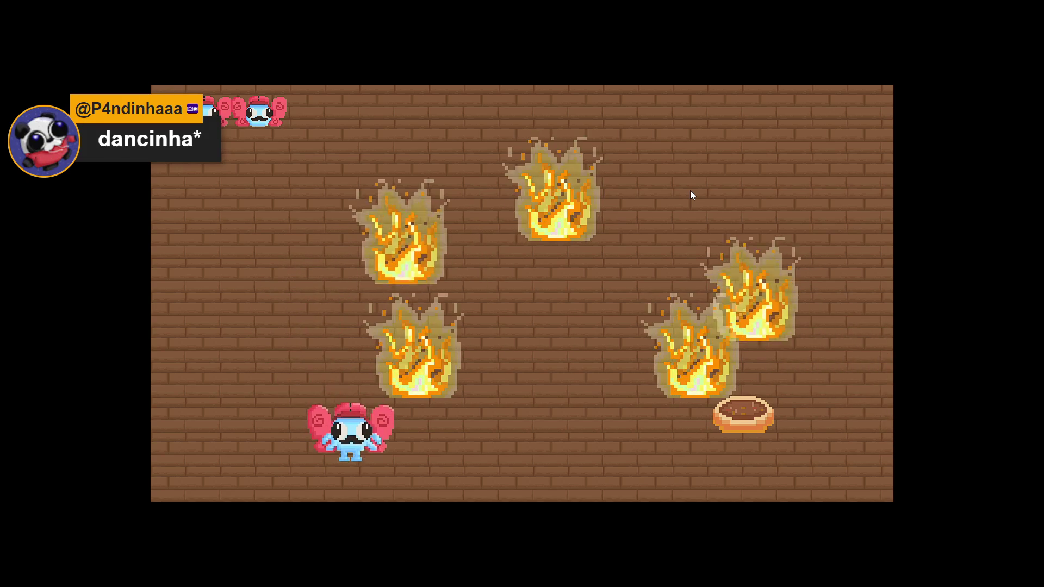
key(d)
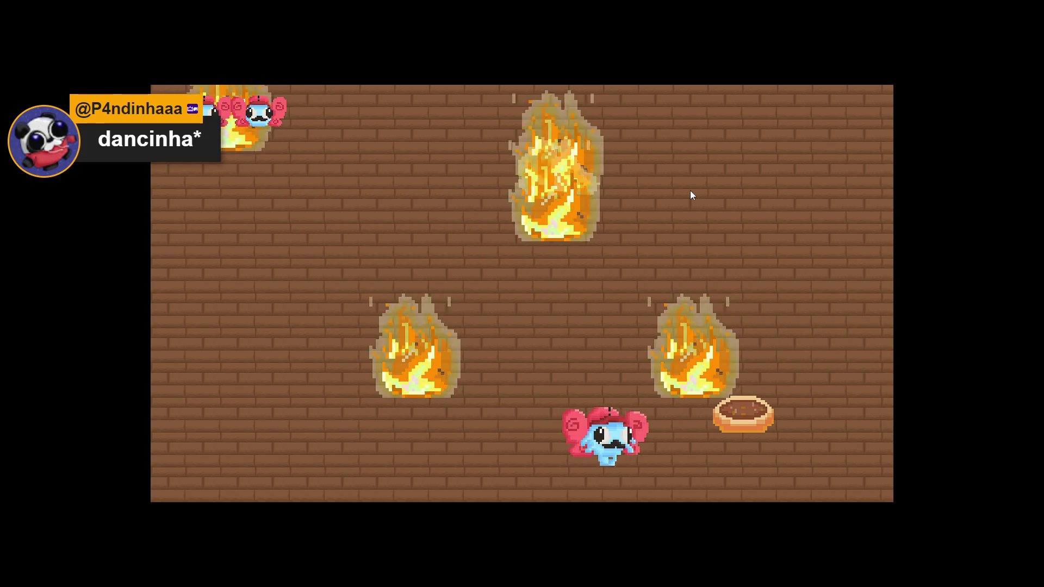
key(w)
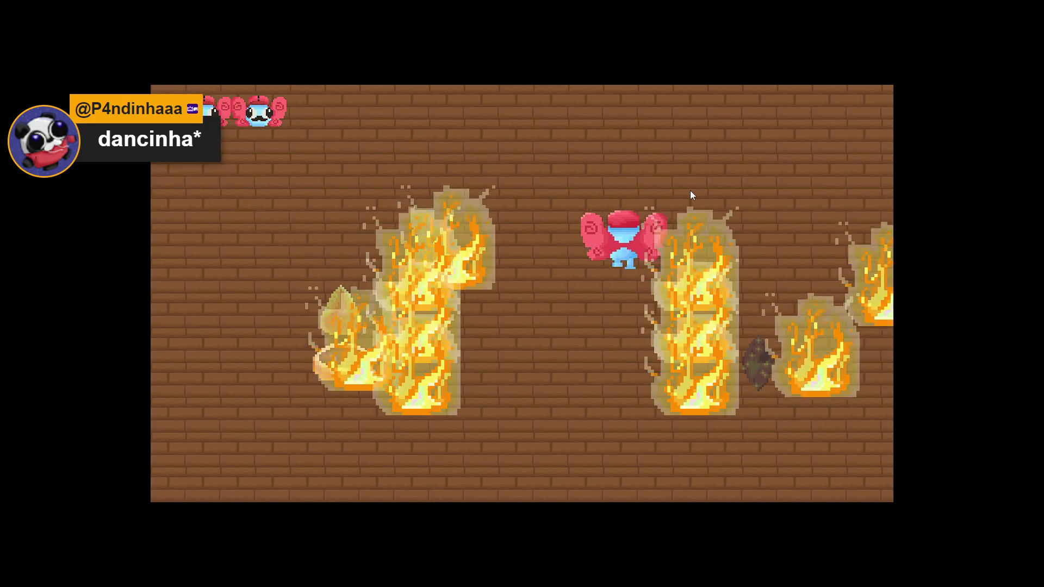
key(d)
key(s)
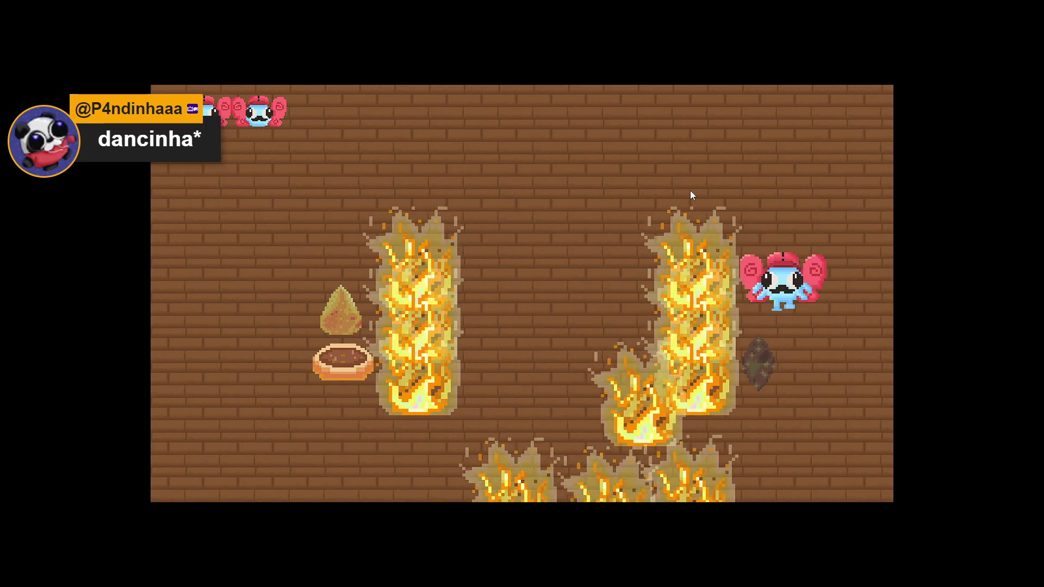
key(s)
key(d)
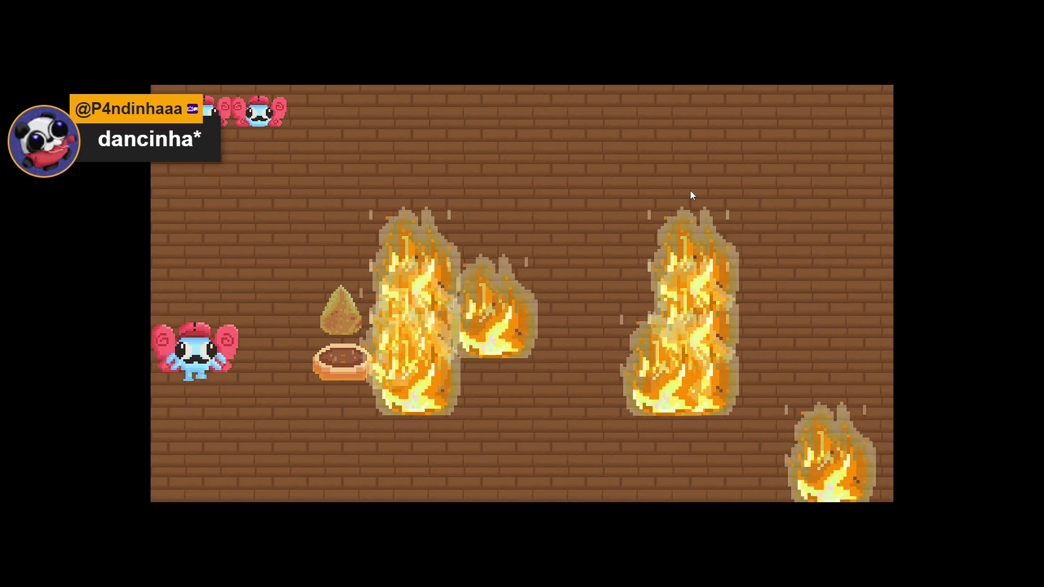
- Keep dodging the fires around the room and collect the dark leaf
key(d)
key(w)
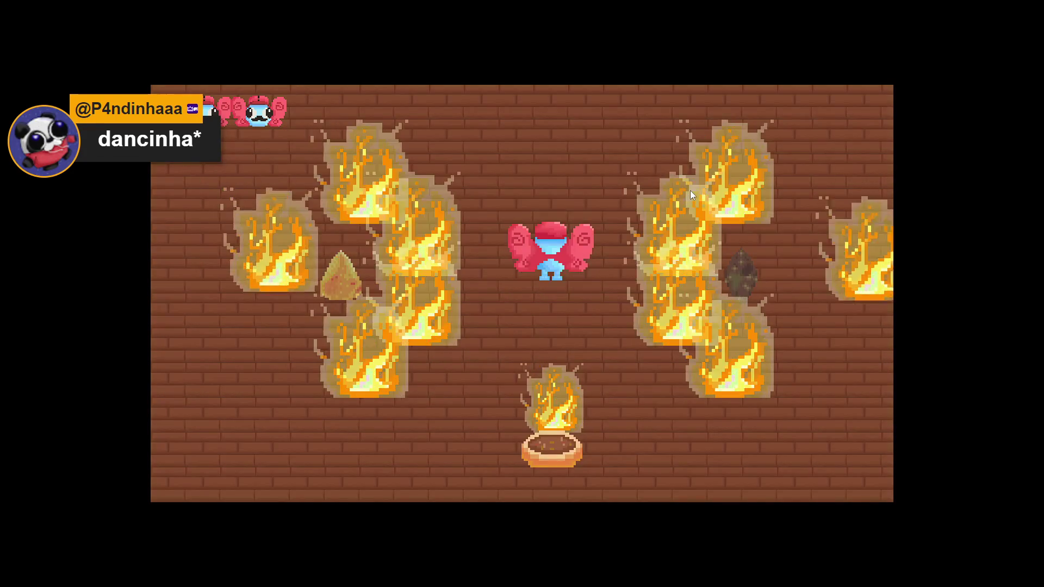
key(w)
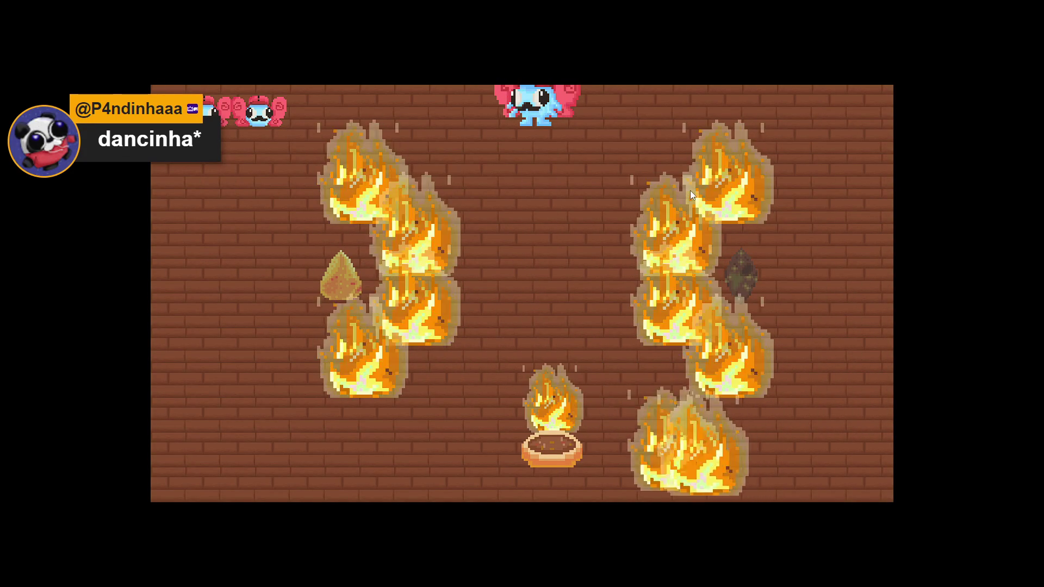
key(w)
key(a)
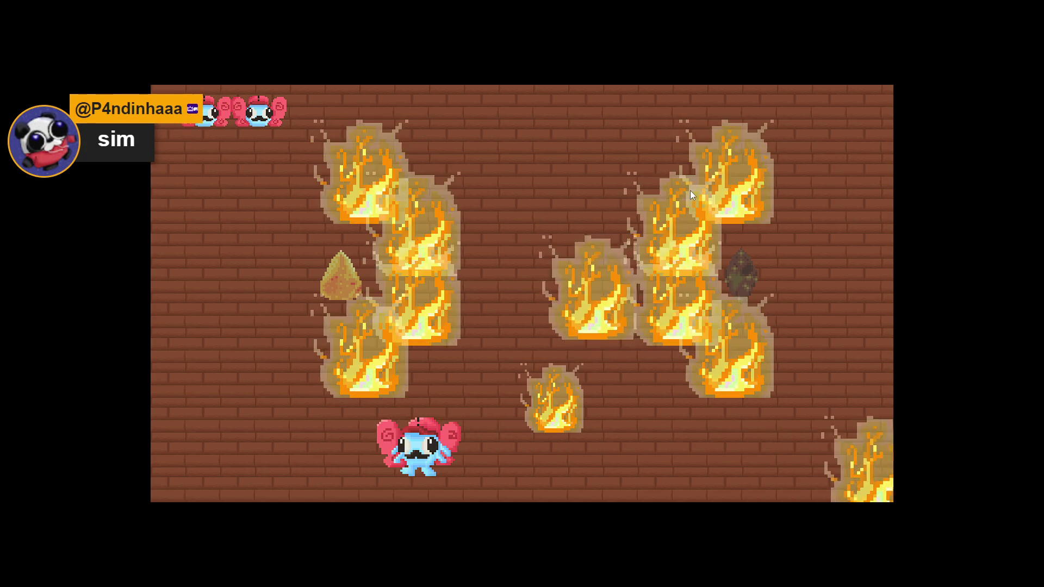
key(a)
key(w)
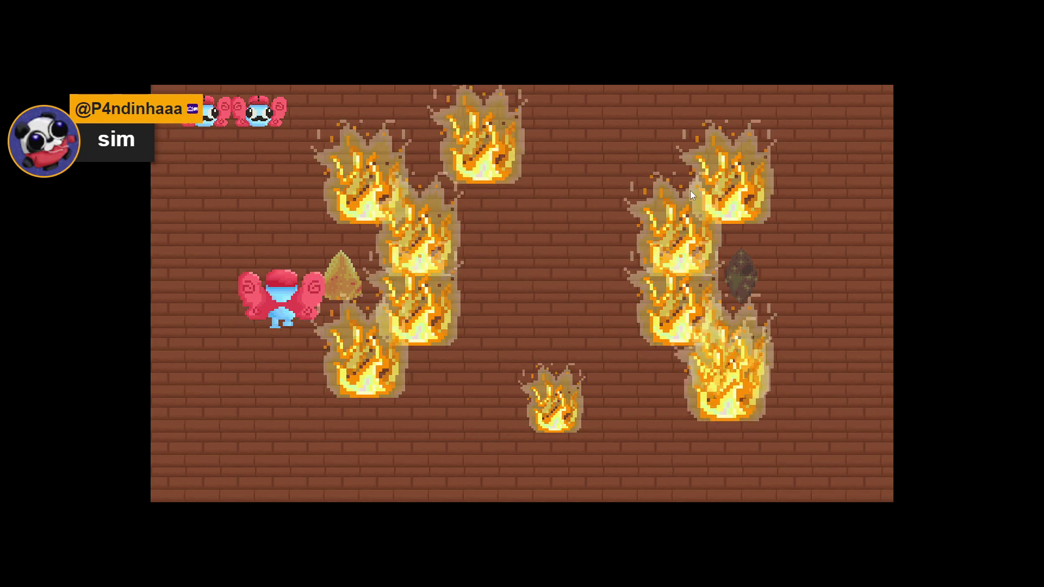
key(a)
key(w)
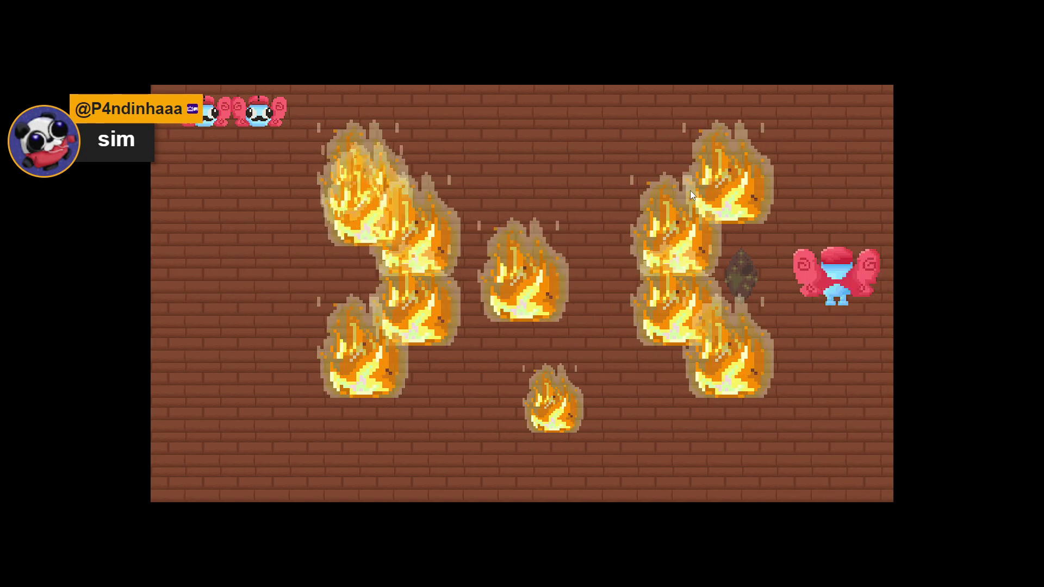
key(a)
key(w)
key(s)
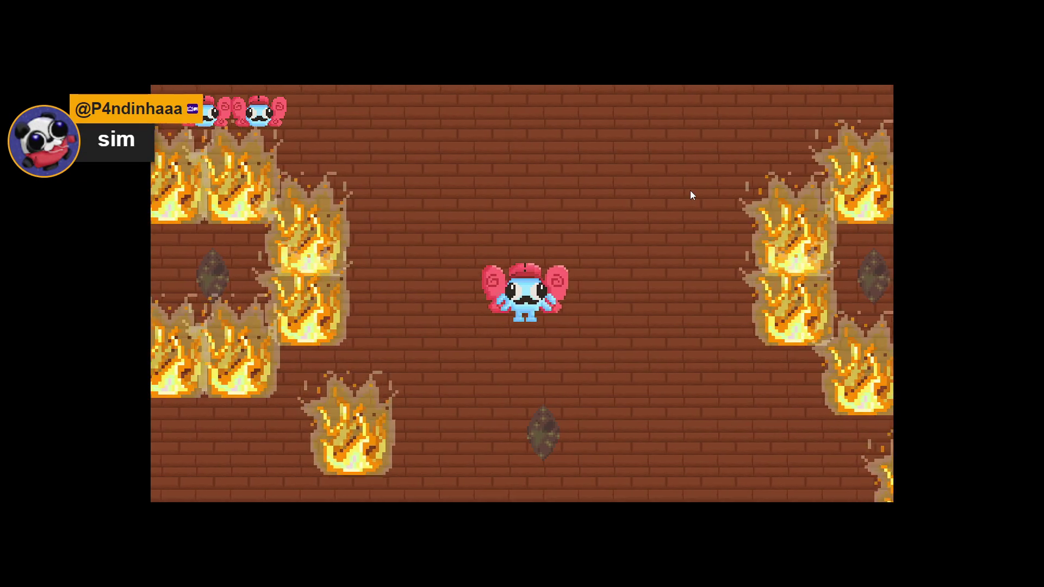
key(s)
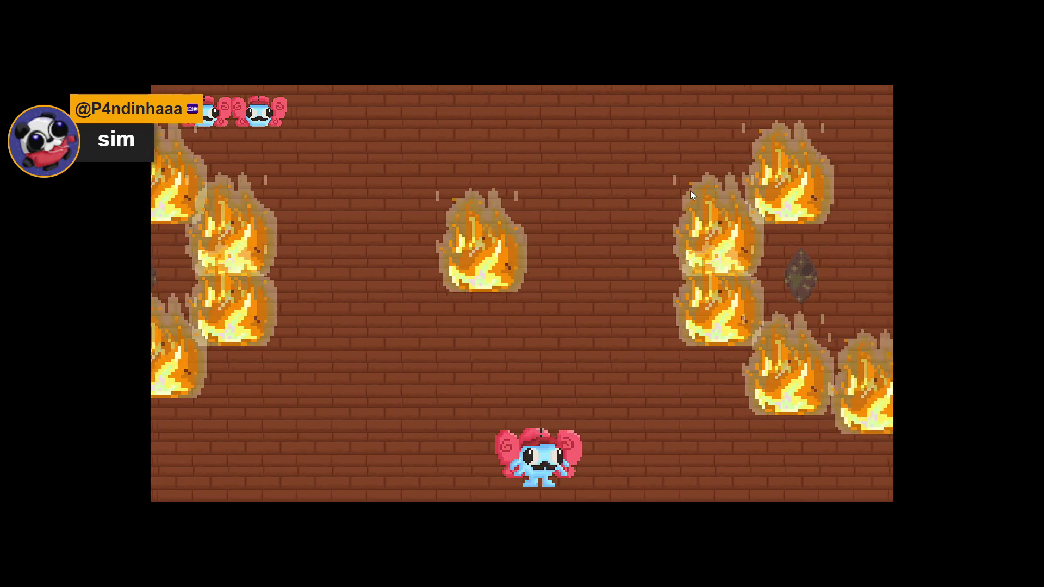
key(d)
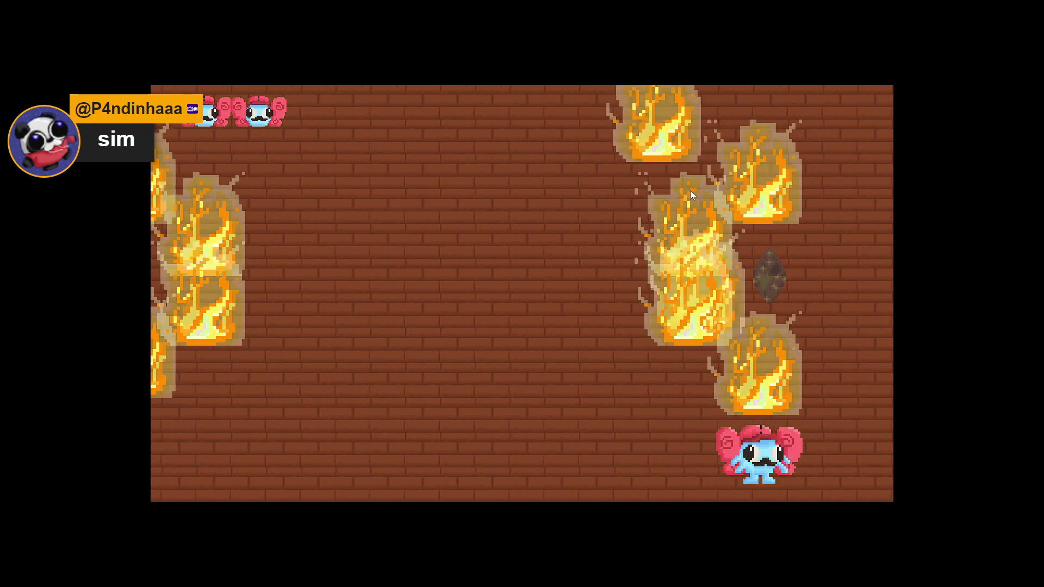
key(w)
key(s)
key(a)
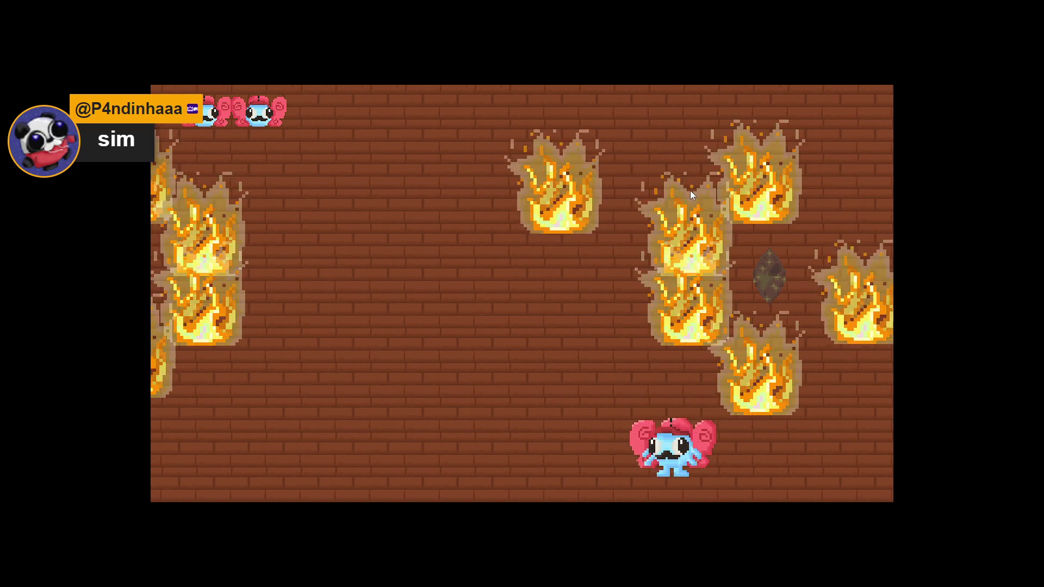
key(w)
key(a)
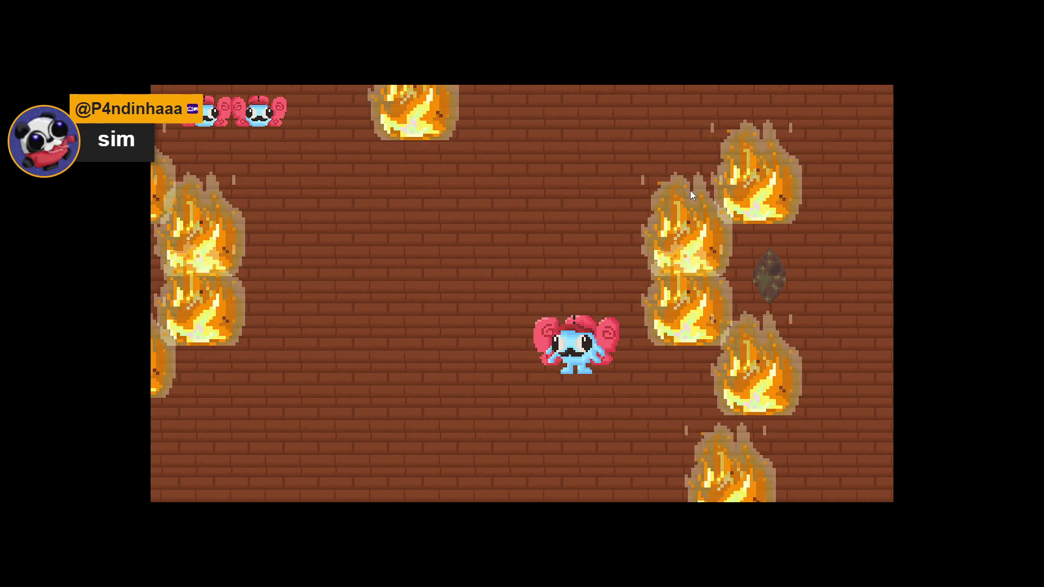
key(d)
key(s)
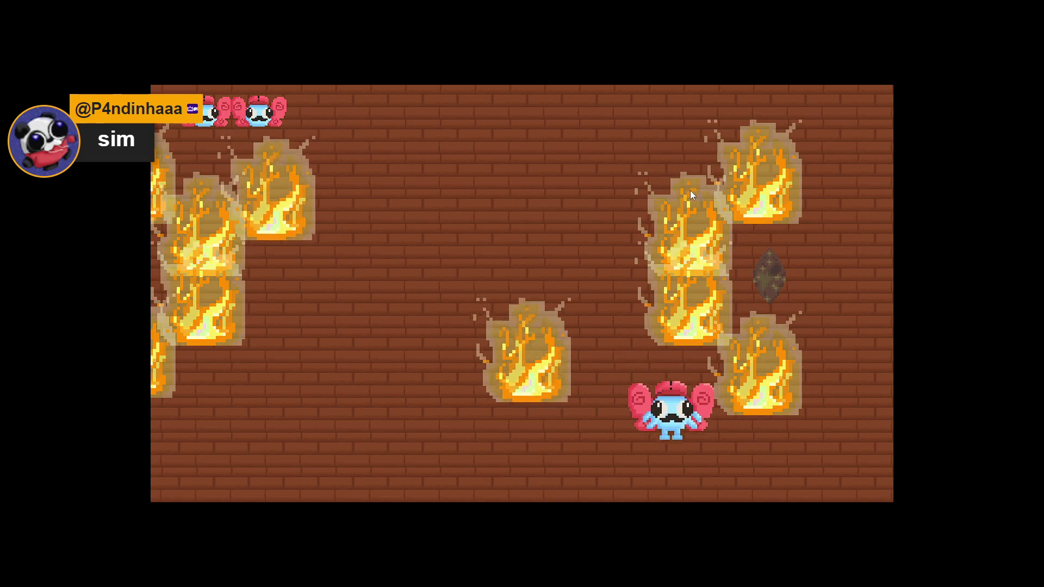
key(d)
key(w)
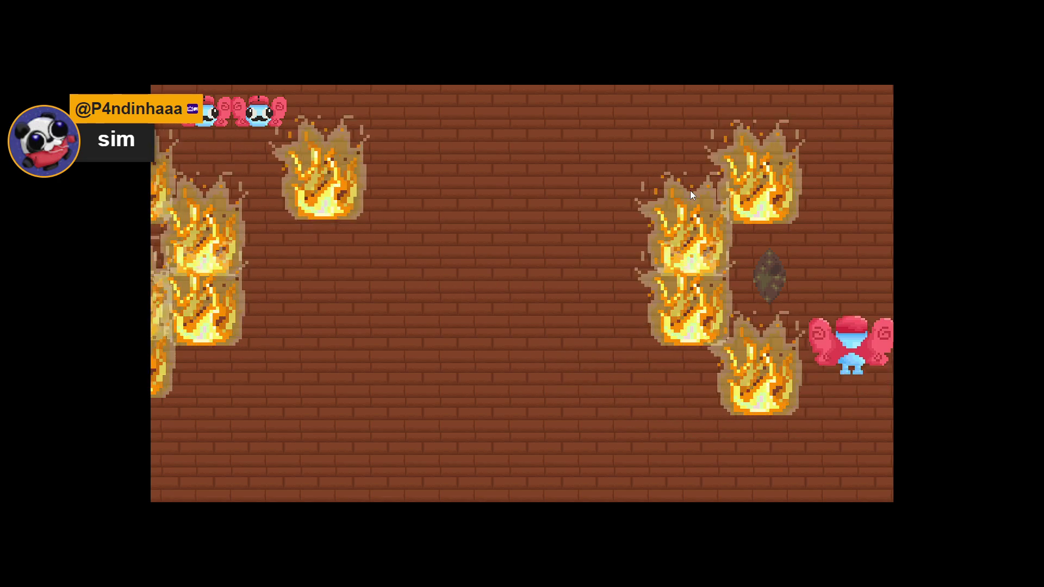
key(w)
key(a)
key(d)
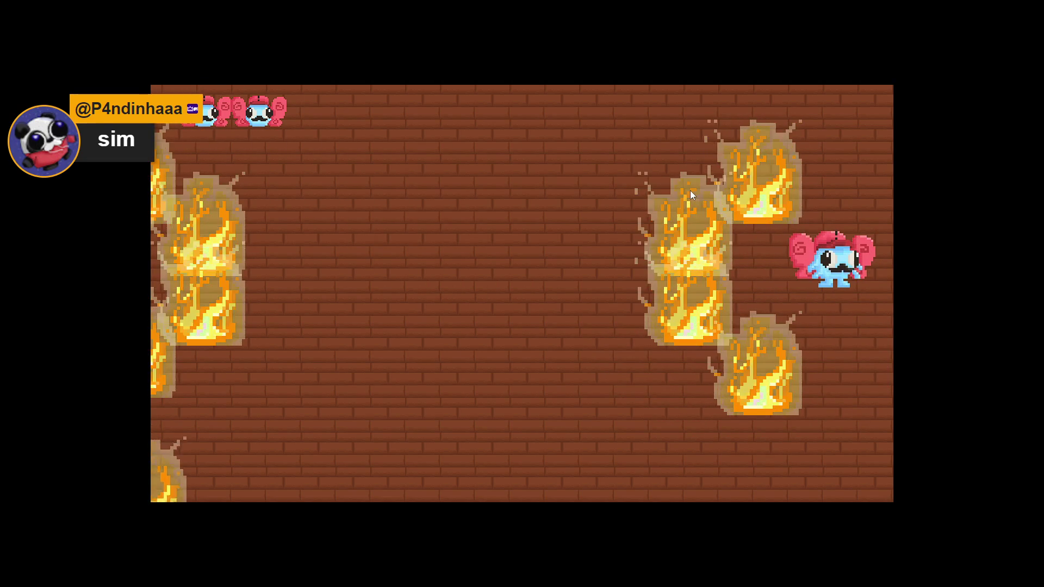
- Walk the character into the next rooms and eat the pie
key(d)
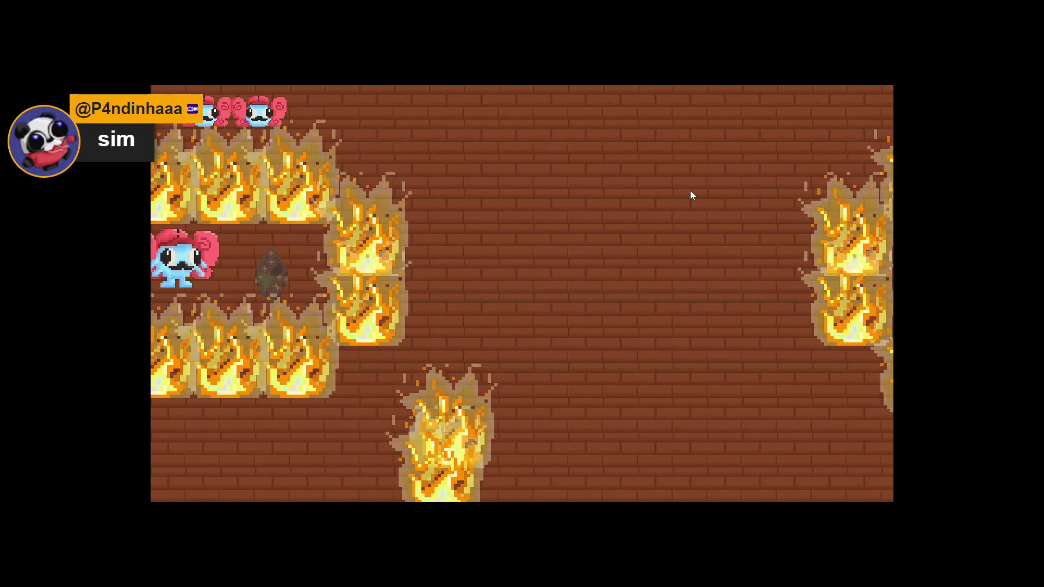
key(s)
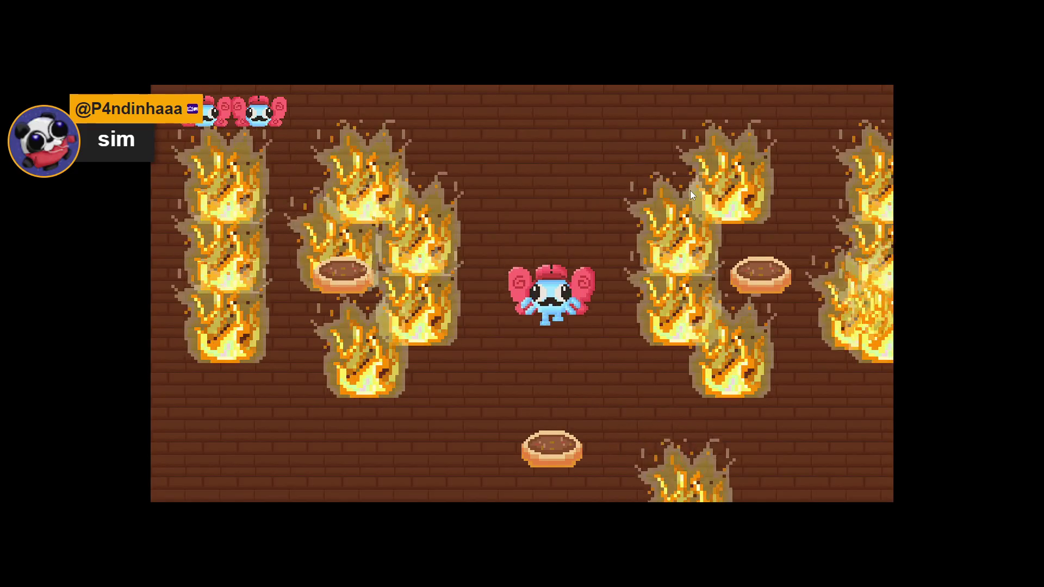
key(s)
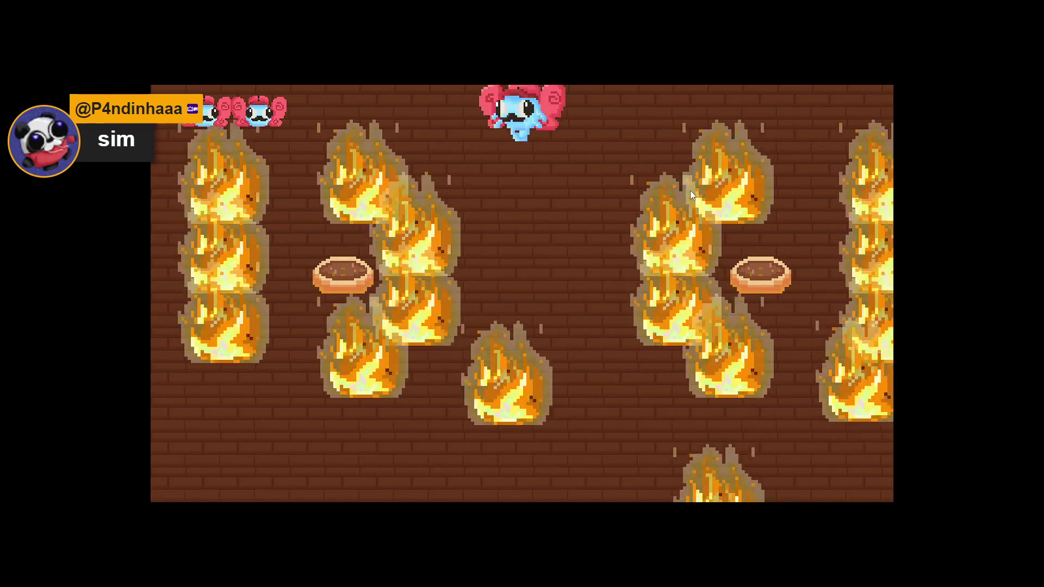
key(a)
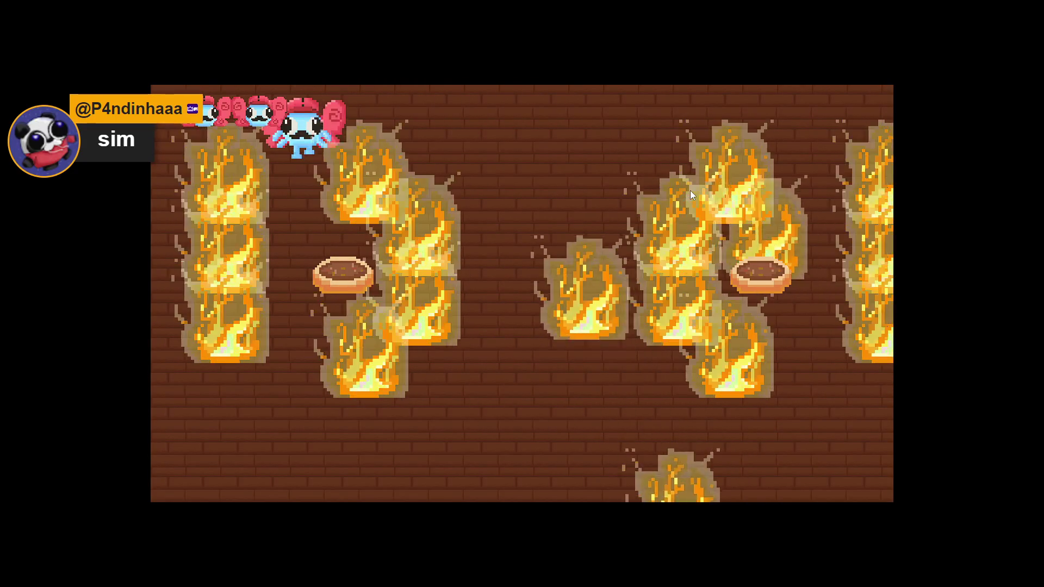
key(s)
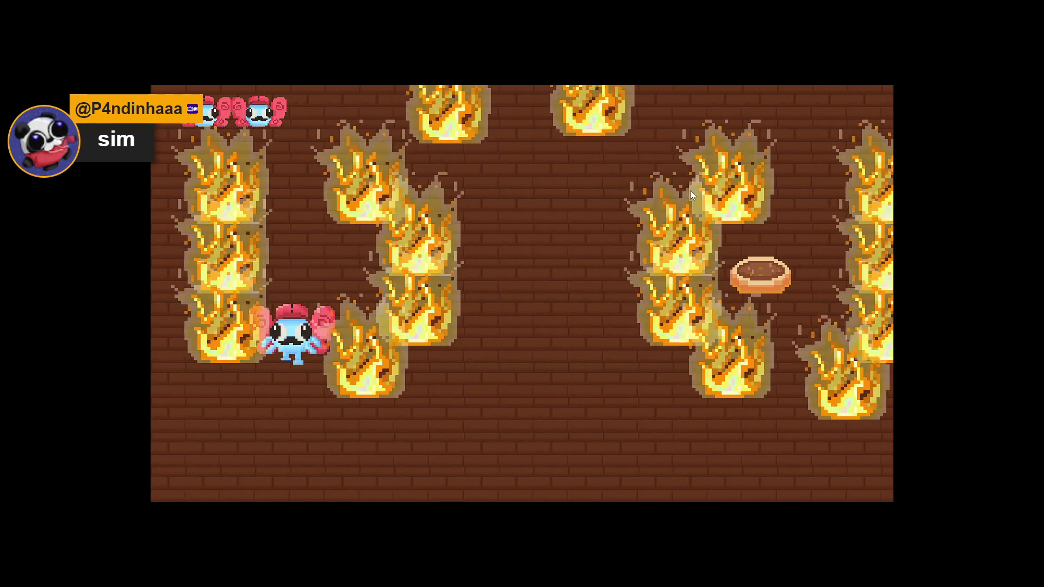
key(s)
key(a)
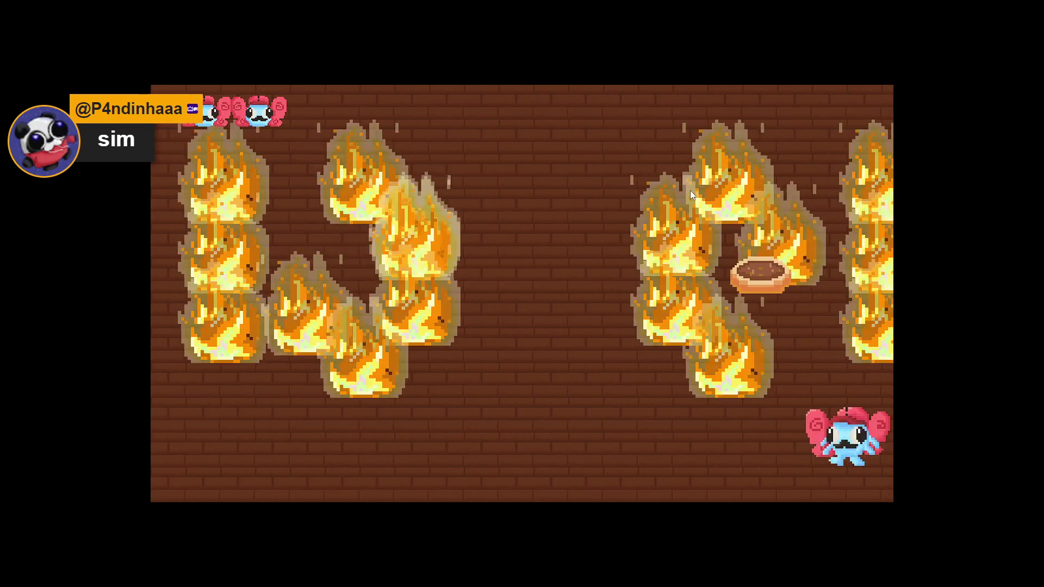
key(w)
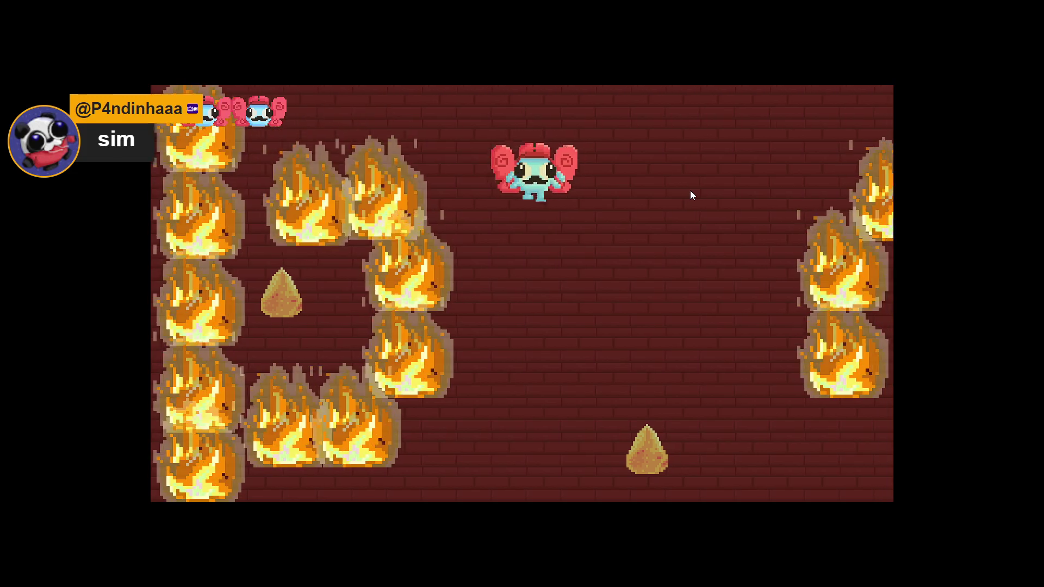
- Dodge the flames in the darker red-brick level, heading up past the fire columns
key(s)
key(w)
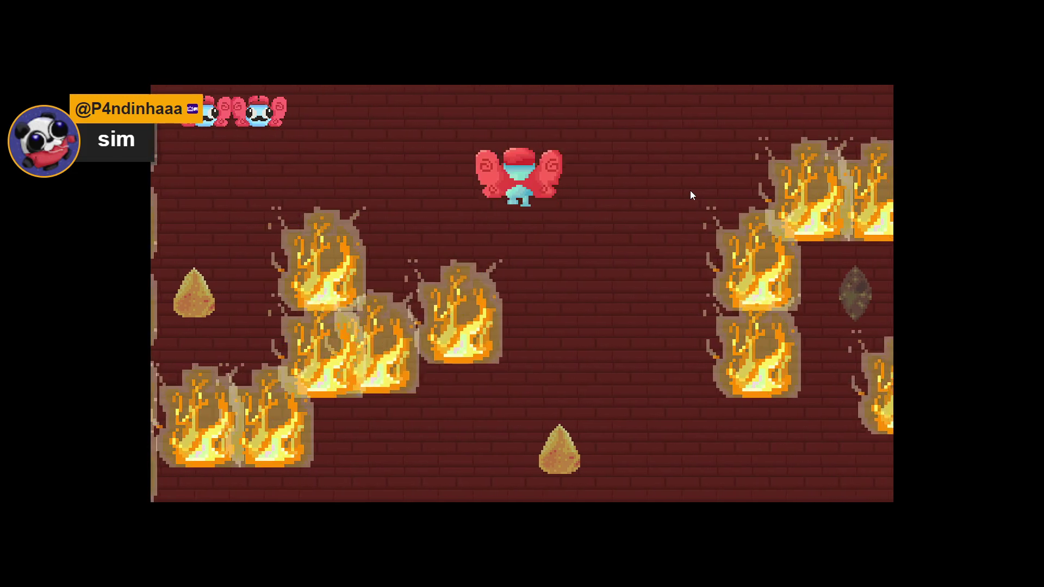
key(w)
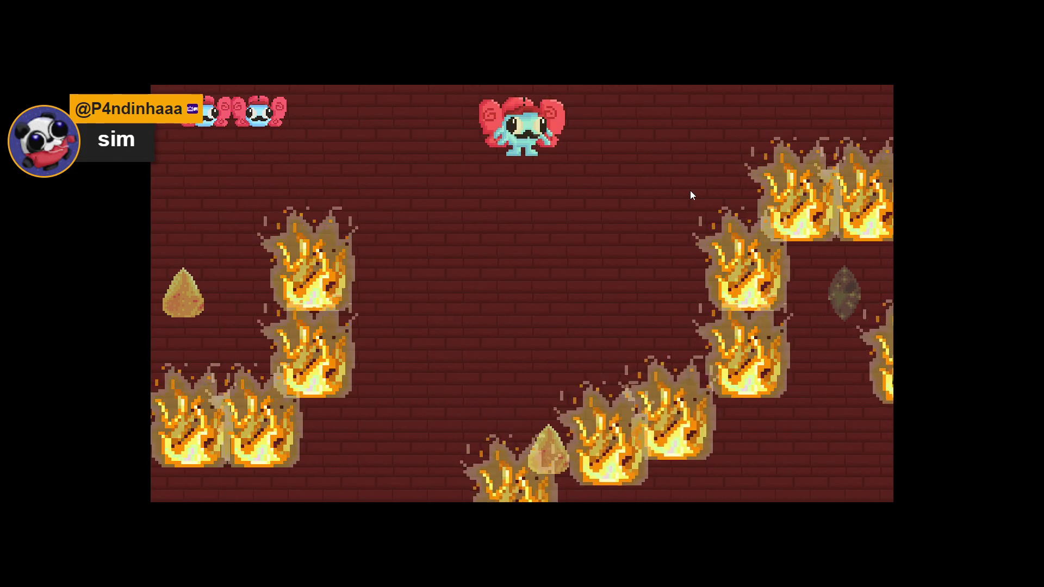
key(w)
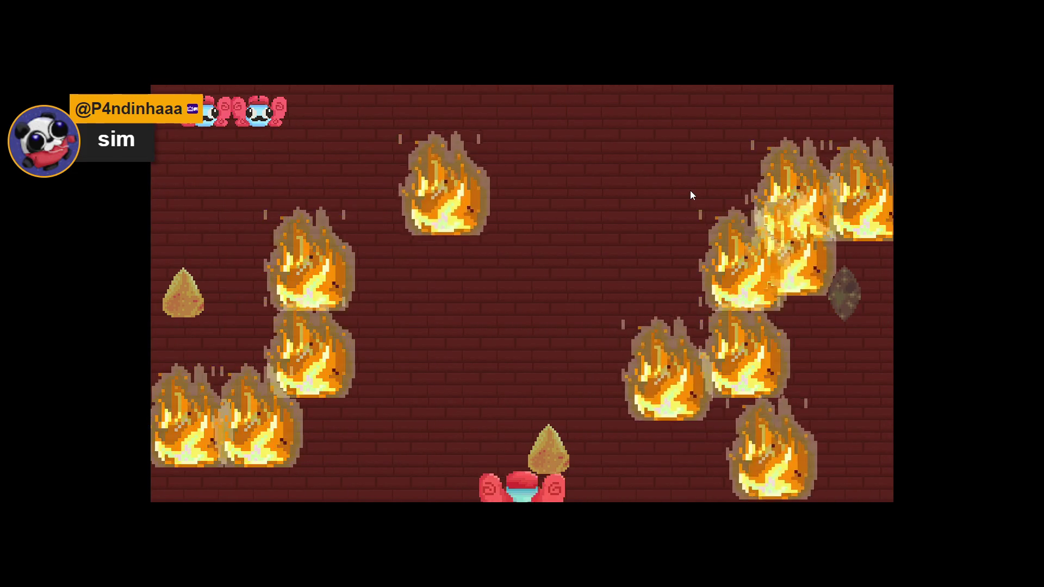
key(w)
key(d)
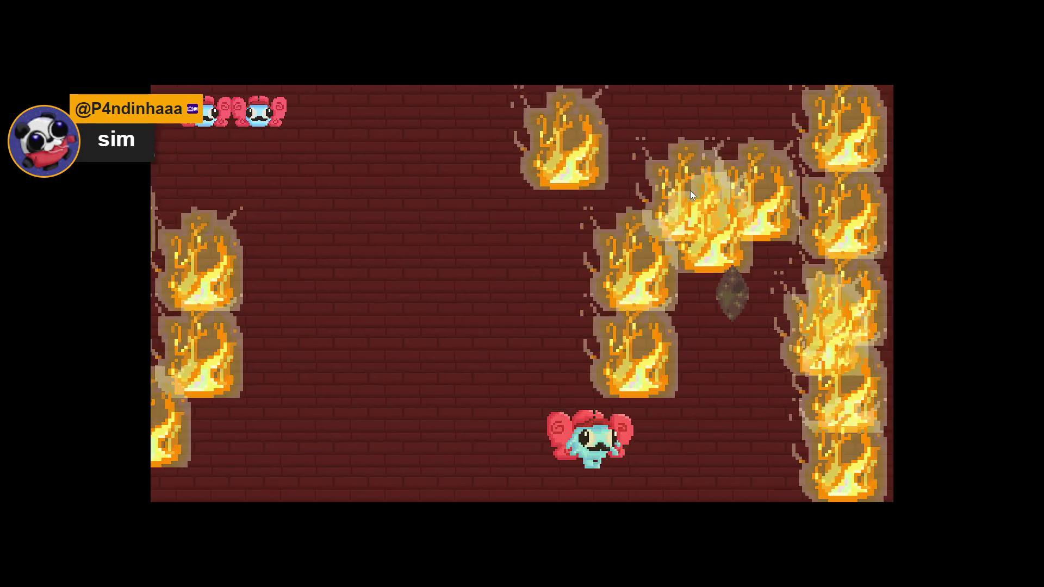
key(d)
key(w)
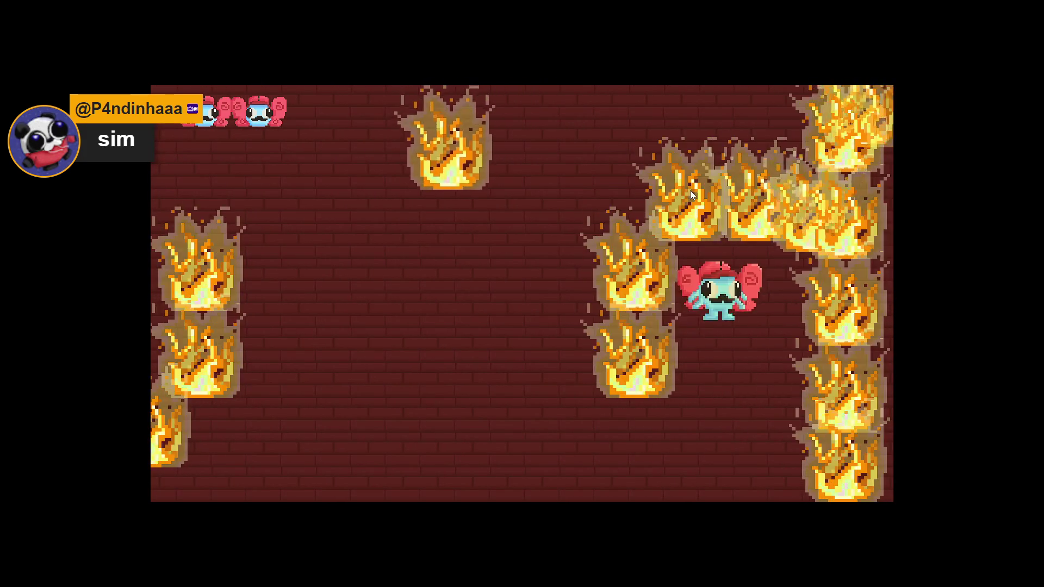
key(s)
key(a)
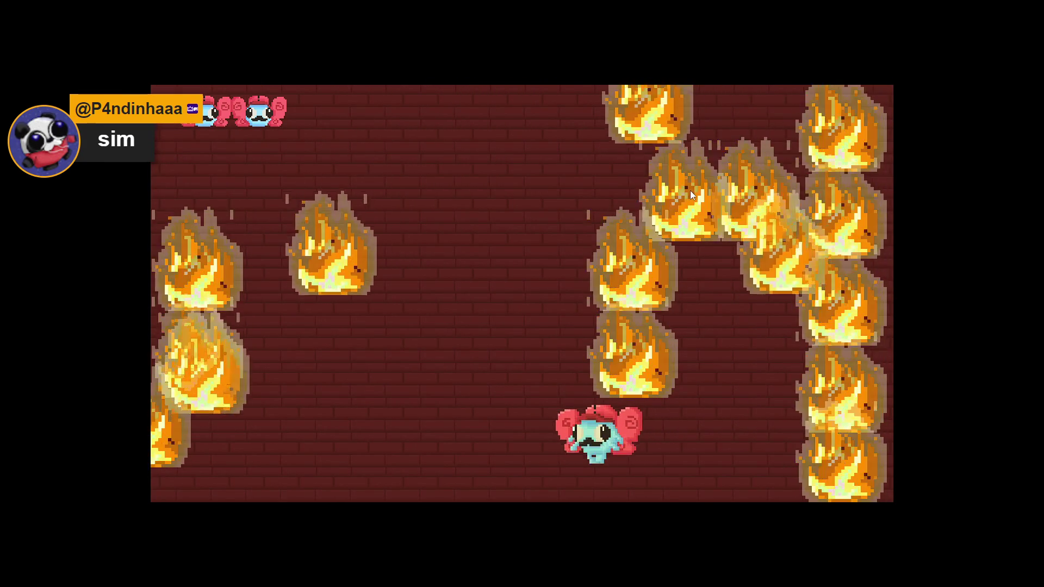
key(a)
key(w)
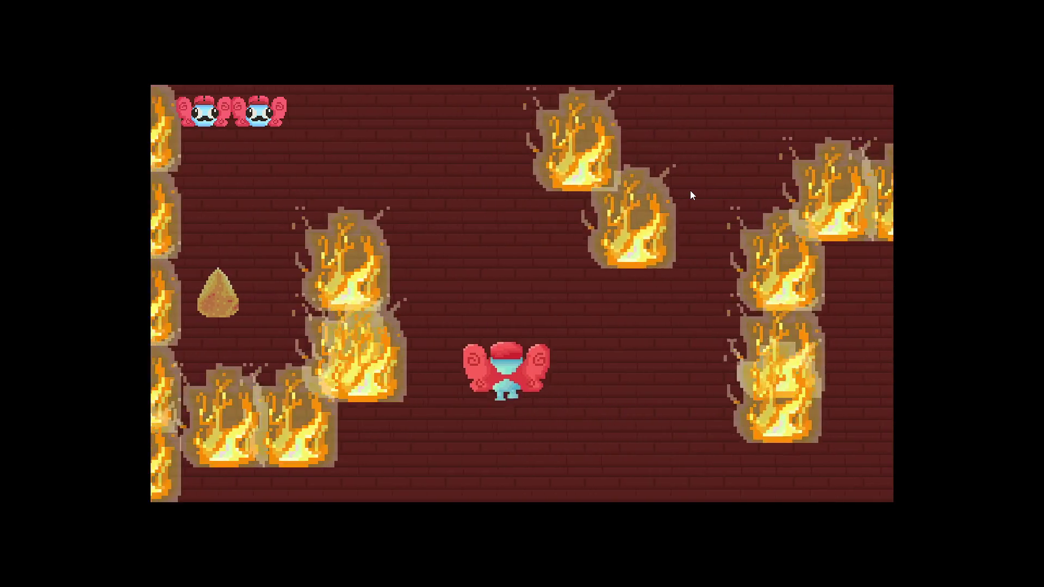
key(w)
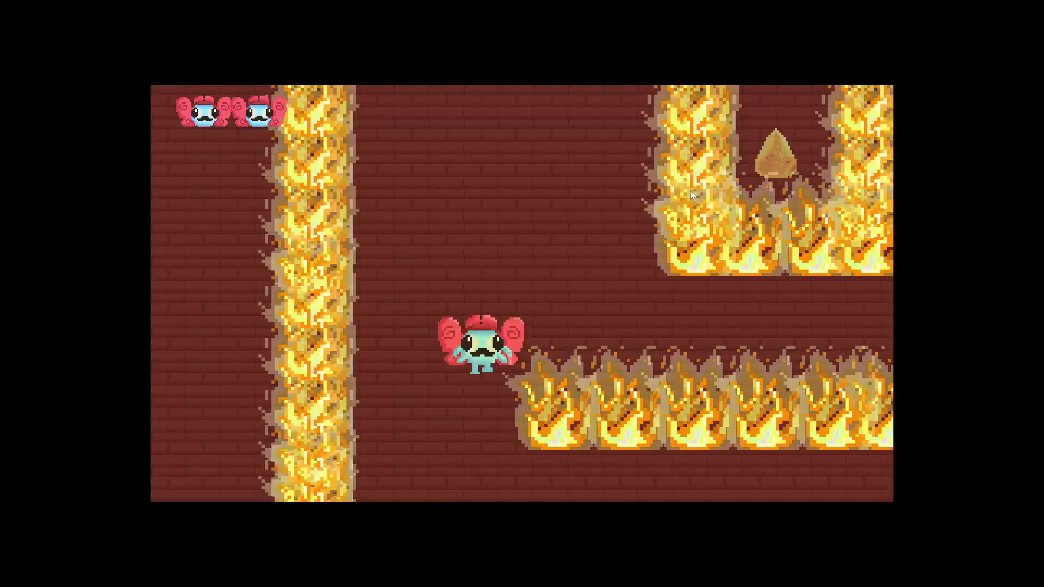
- Thread the fire maze toward the sand pile and exit right into the next room
key(w)
key(d)
key(a)
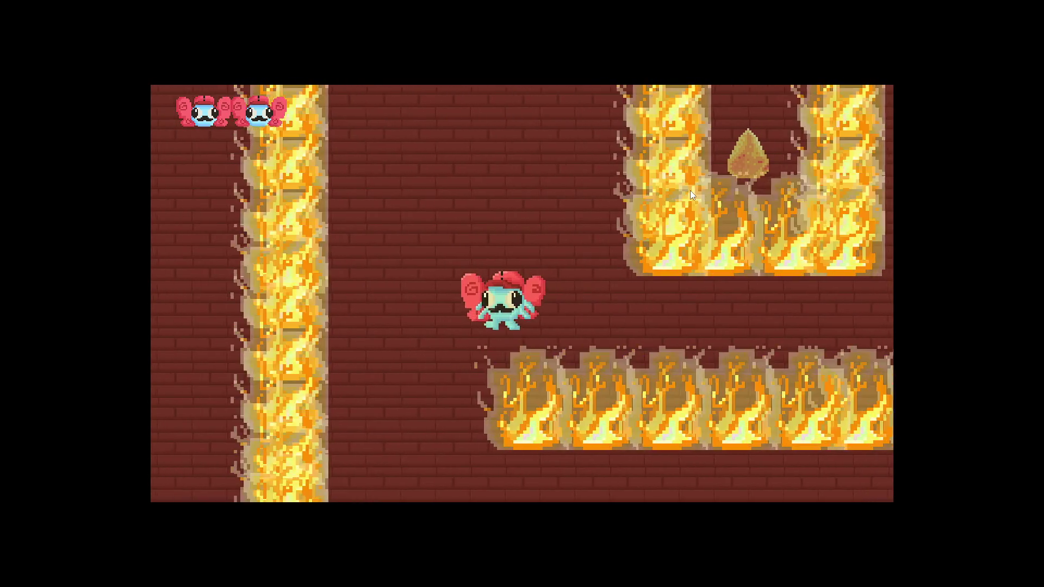
key(s)
key(d)
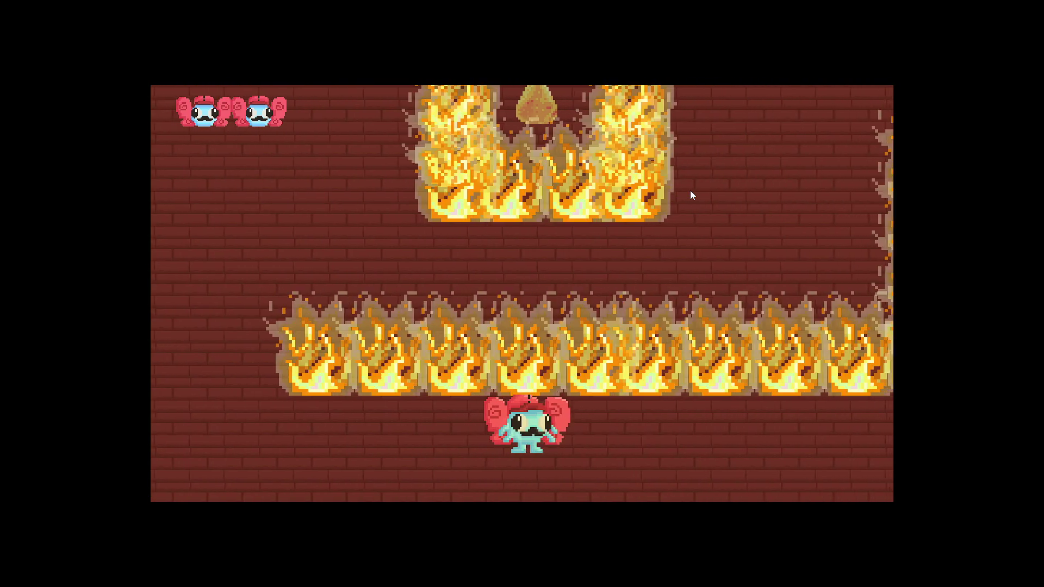
key(w)
key(s)
key(d)
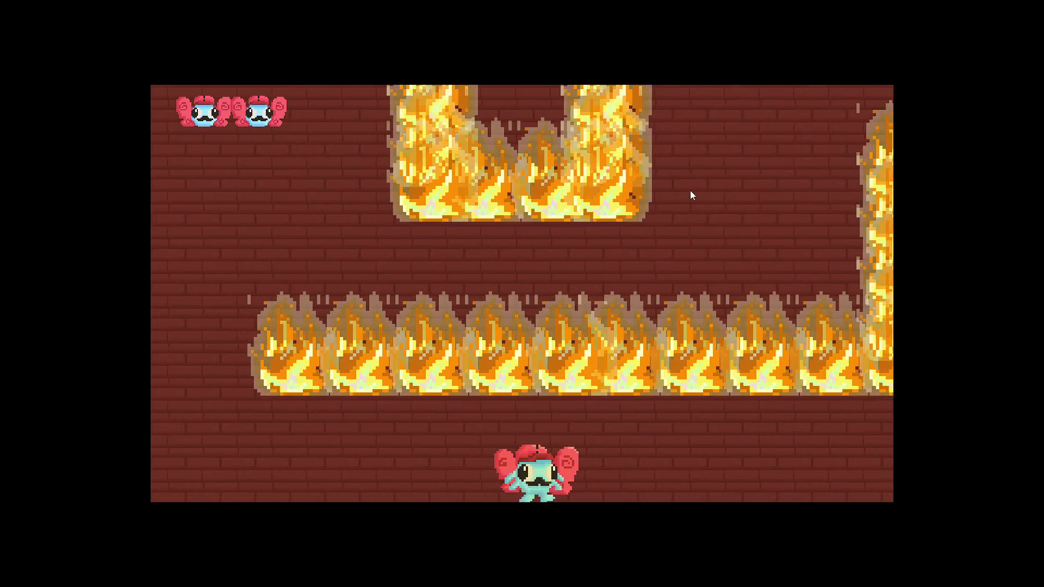
key(d)
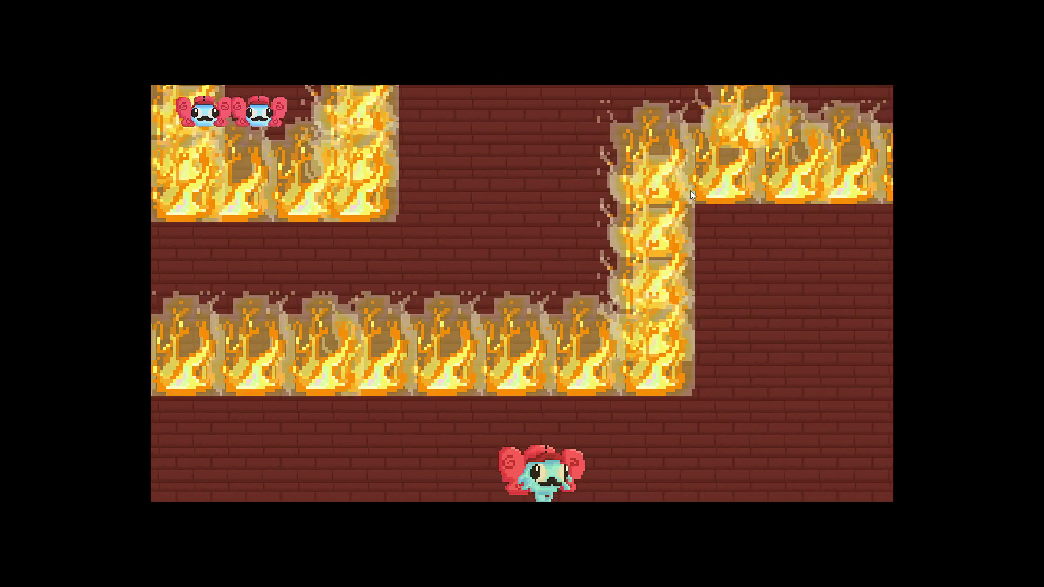
key(w)
key(w)
key(d)
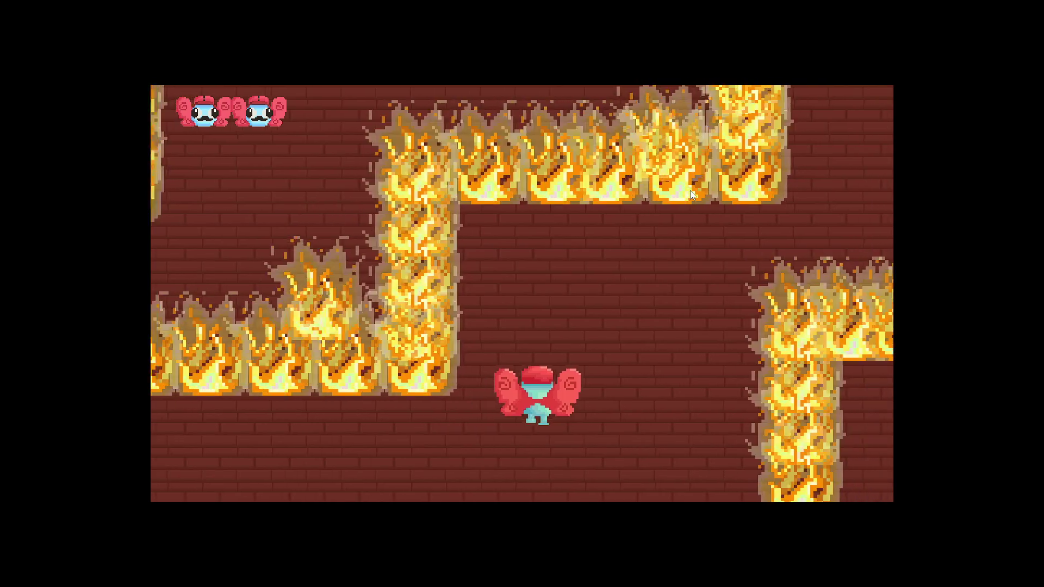
key(w)
key(d)
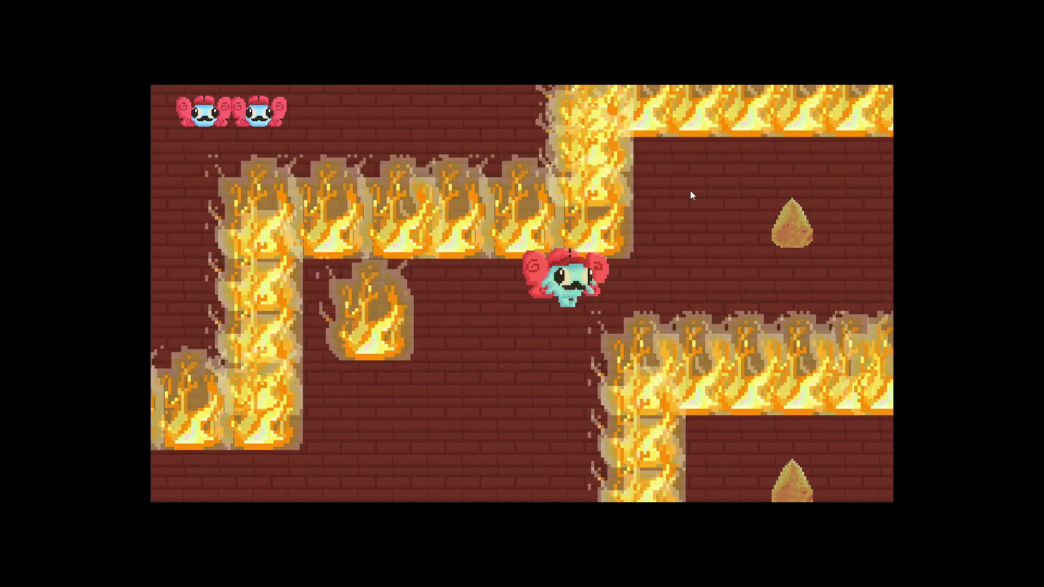
key(d)
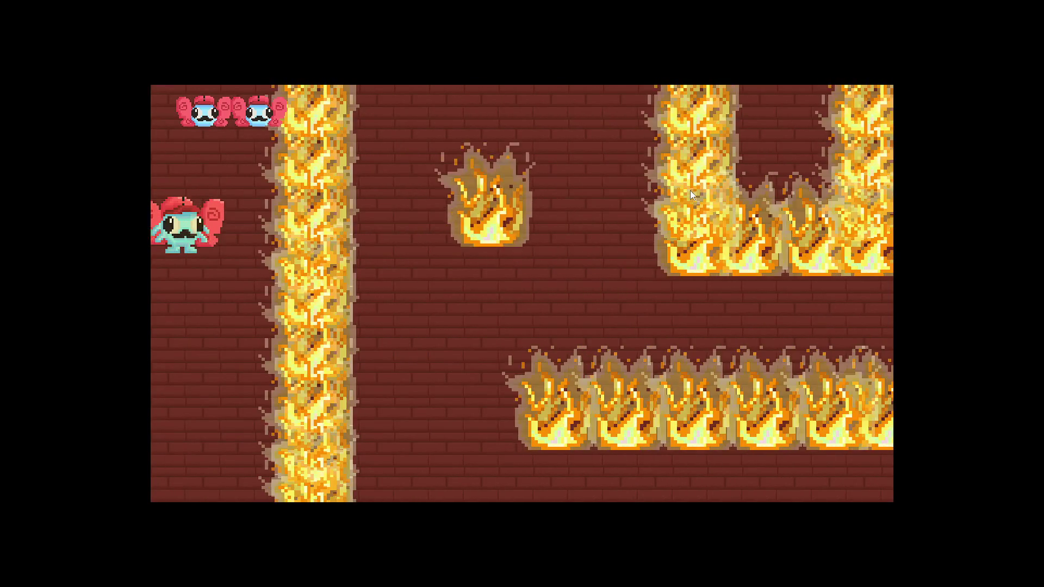
- Fly between the flames through the next rooms, exiting left, right, then left again
key(s)
key(Left)
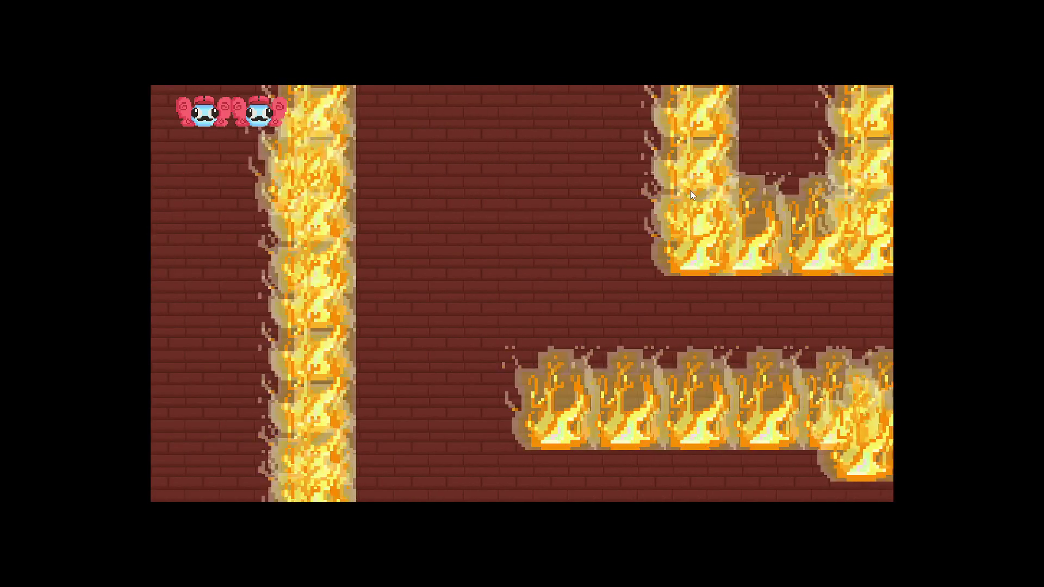
key(Left)
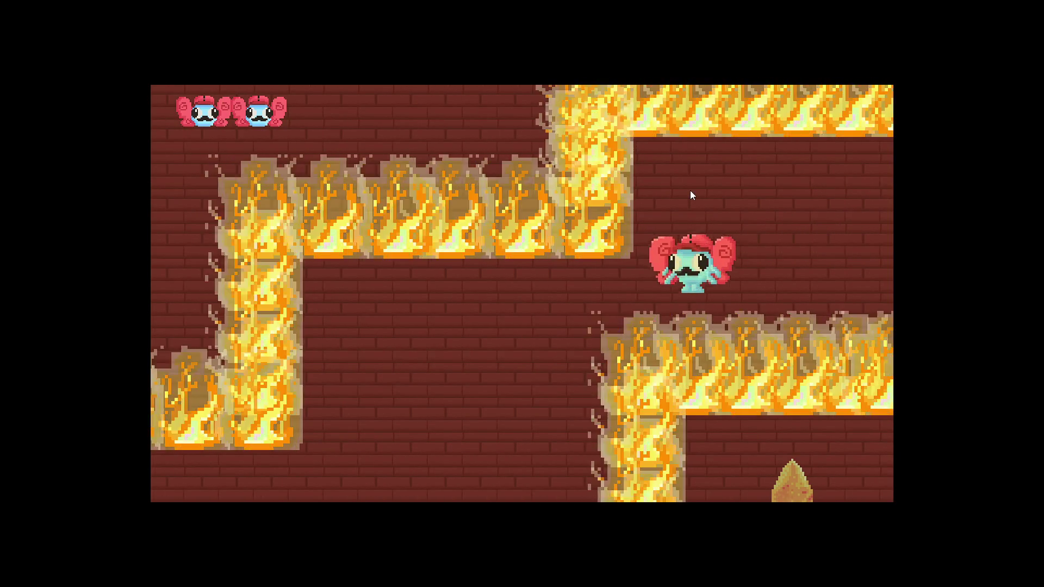
key(Right)
key(Up)
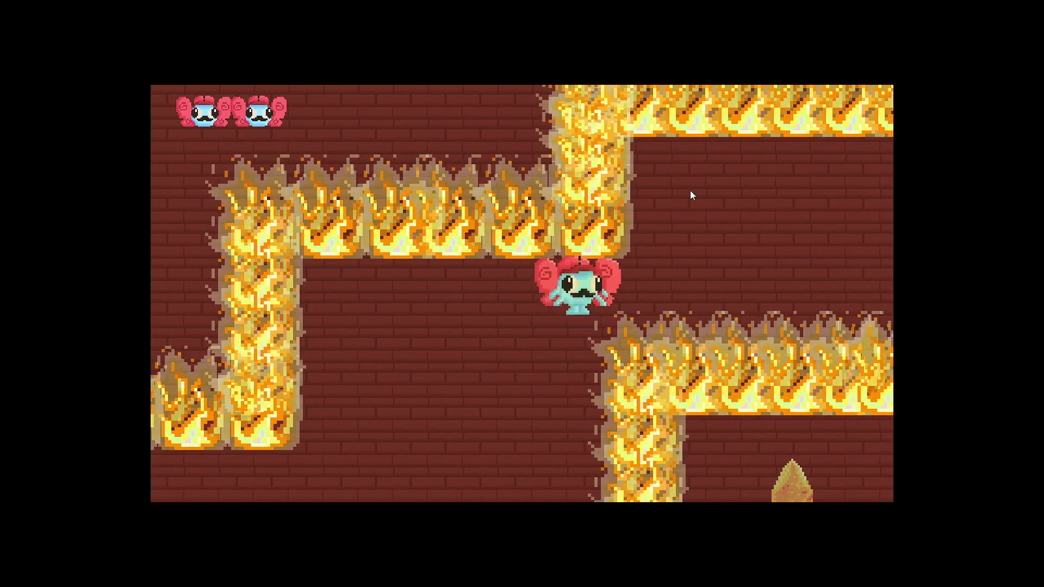
key(Right)
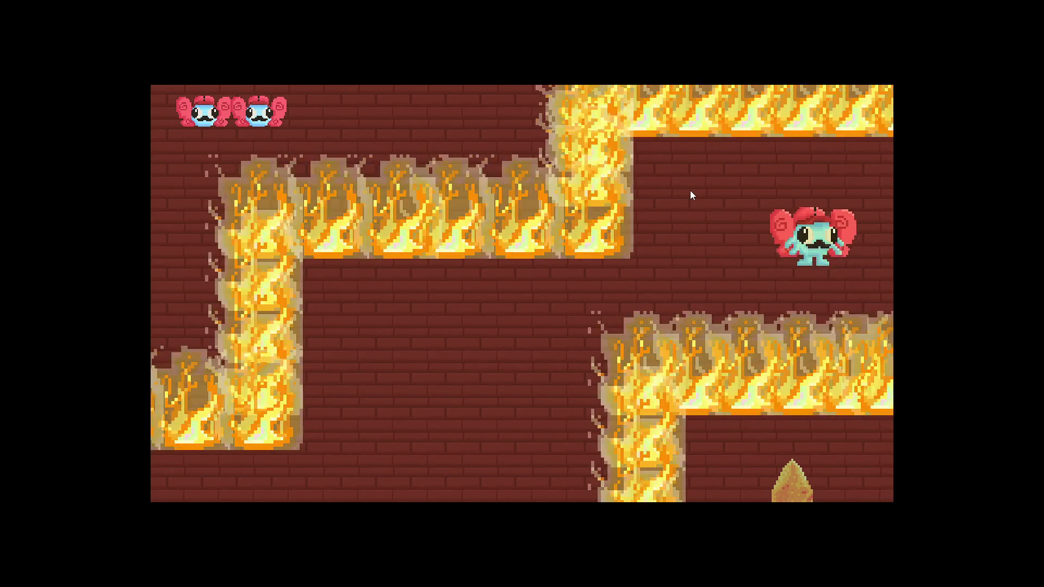
key(Right)
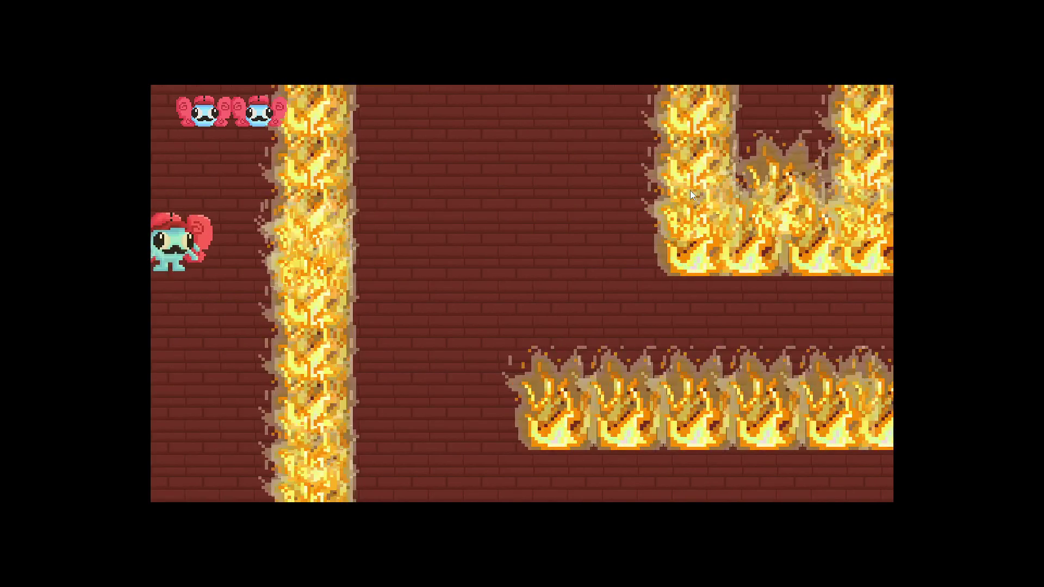
key(Up)
key(Down)
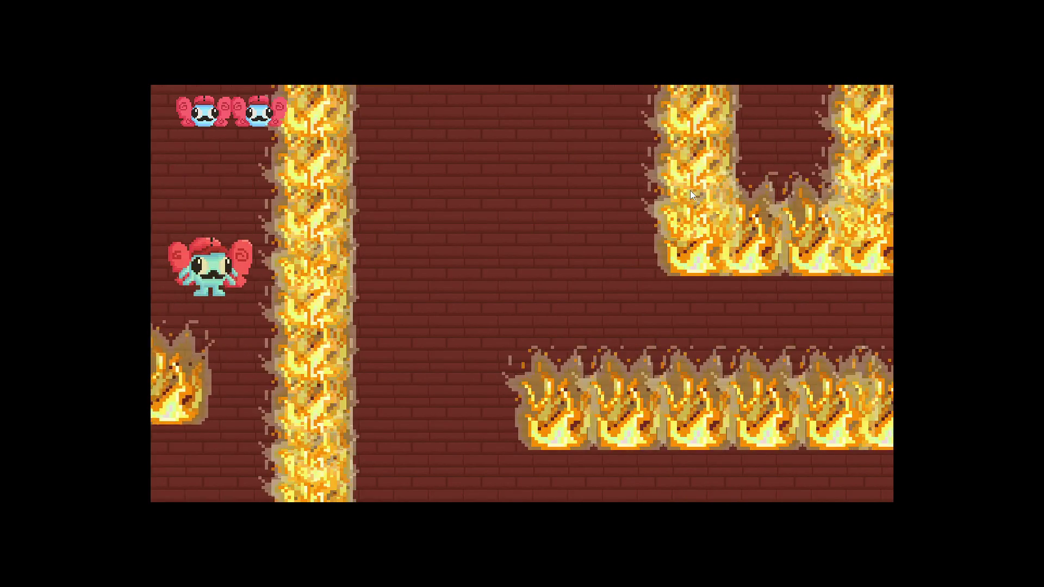
key(Down)
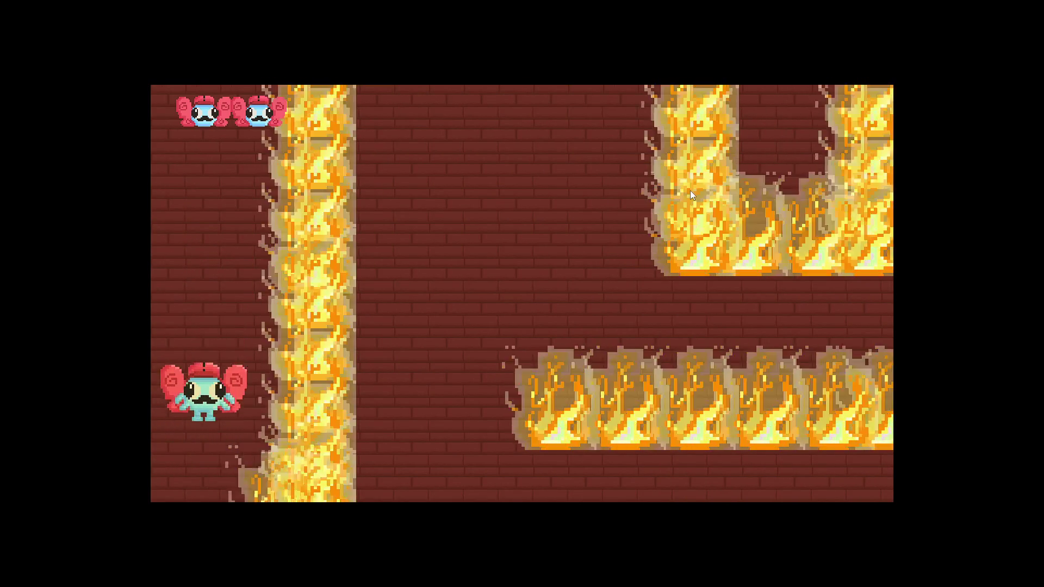
key(Left)
key(Left)
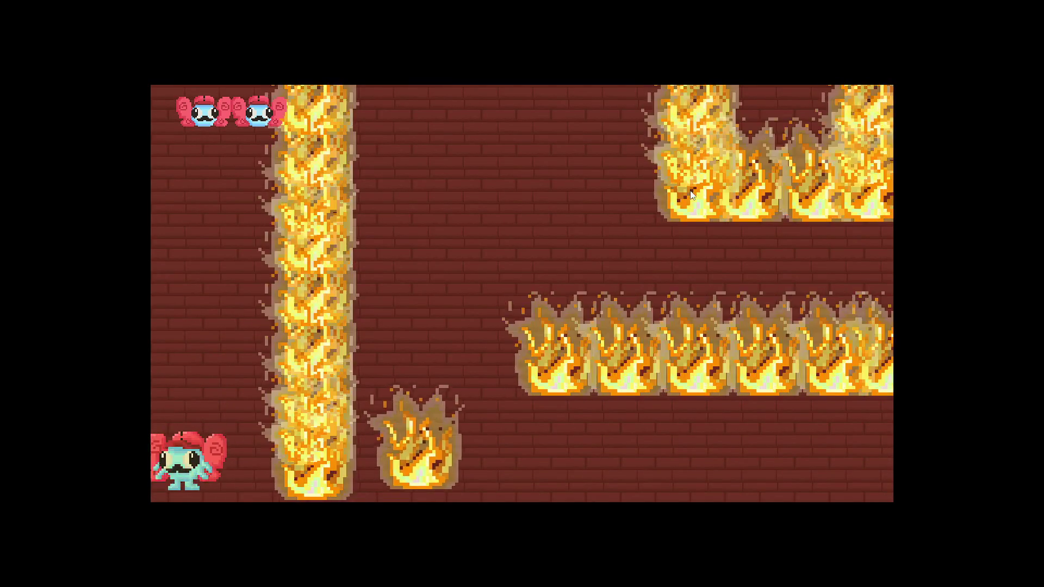
key(Up)
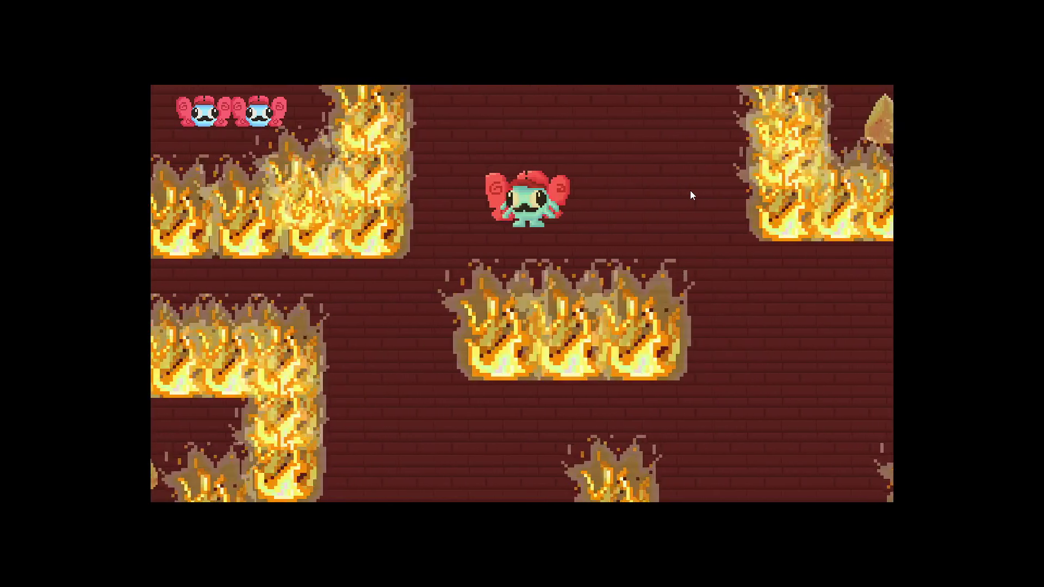
- Weave down-right past the last flames and leave the room for the next area
key(Right)
key(Up)
key(Up)
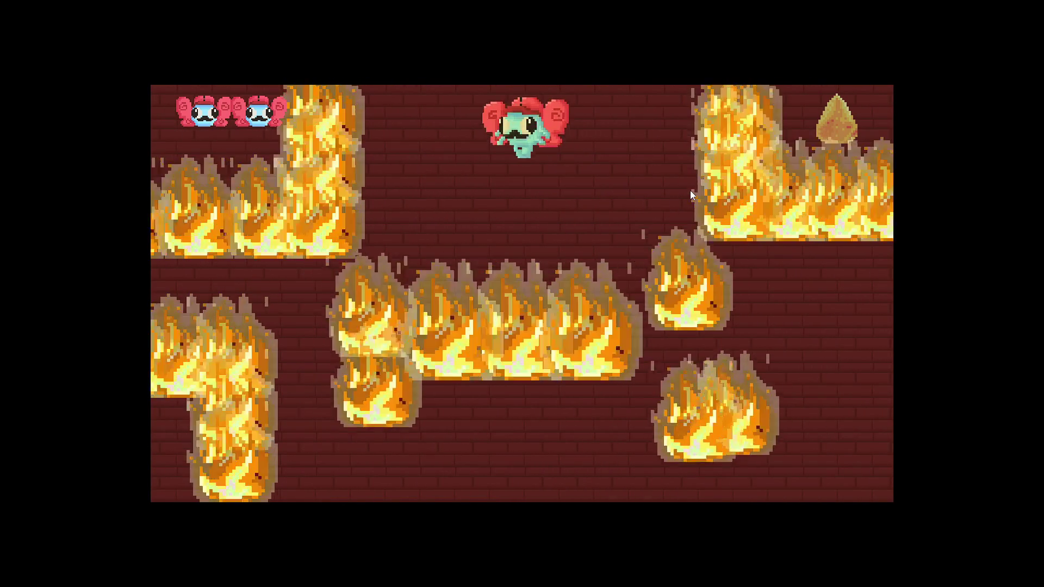
key(Left)
key(Right)
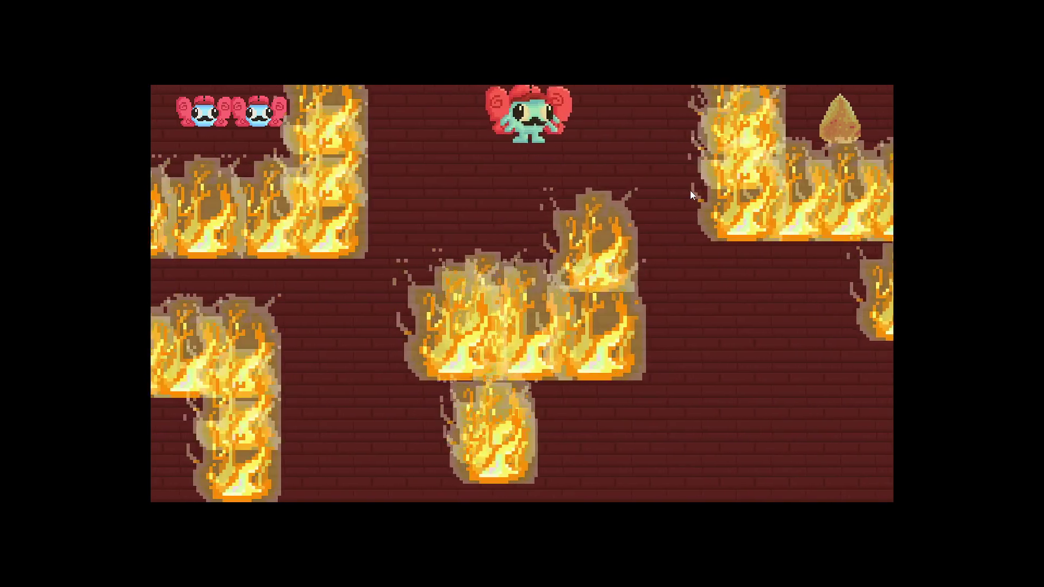
key(Down)
key(Right)
key(Right)
key(Down)
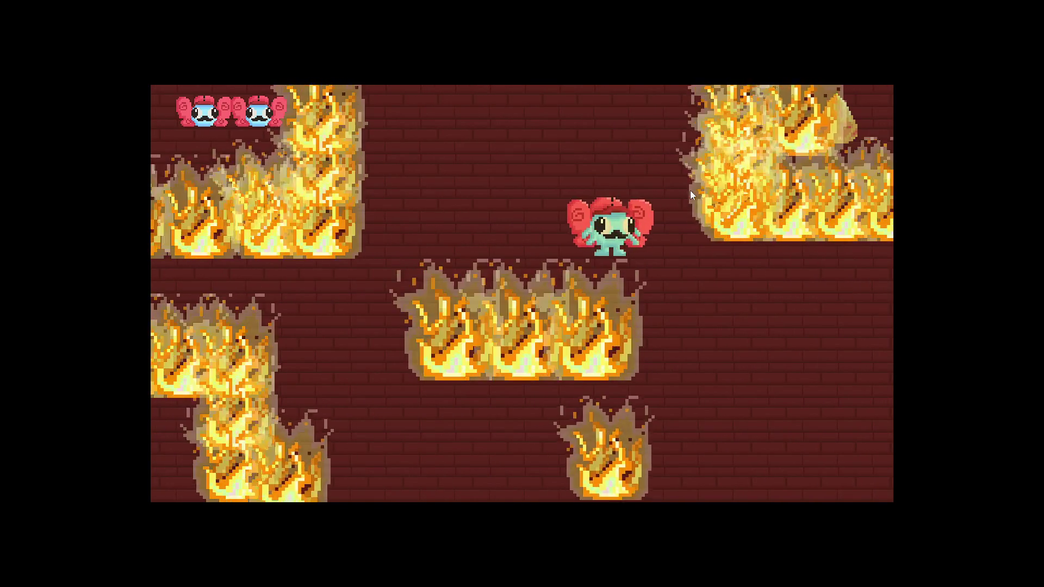
key(Right)
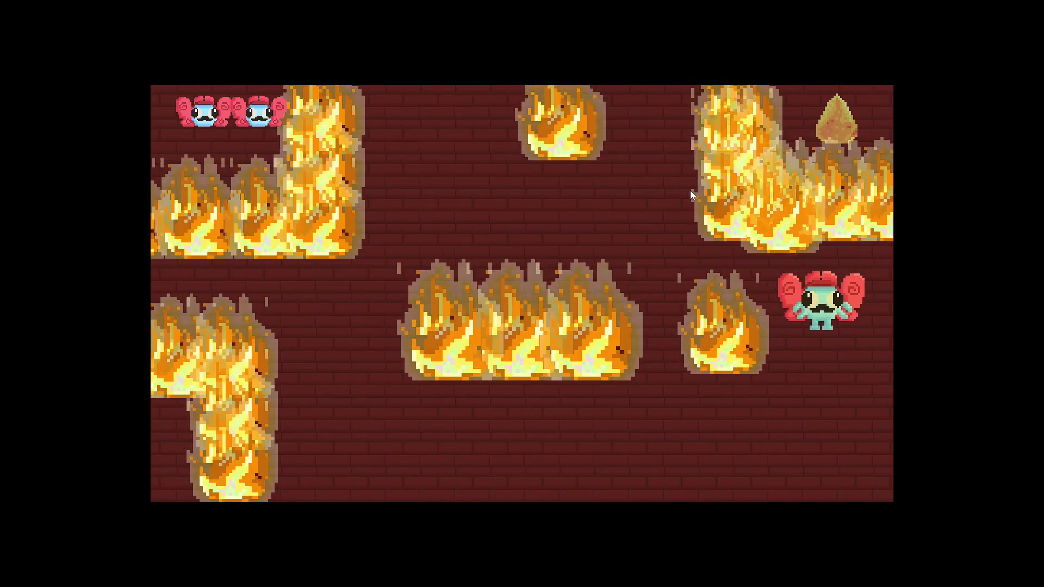
key(Down)
key(Down)
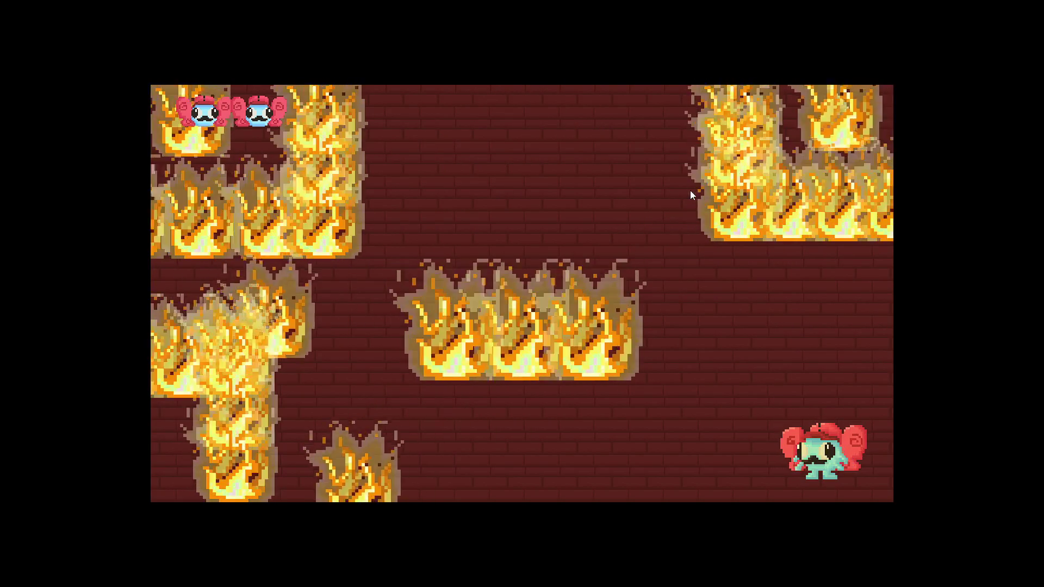
key(Down)
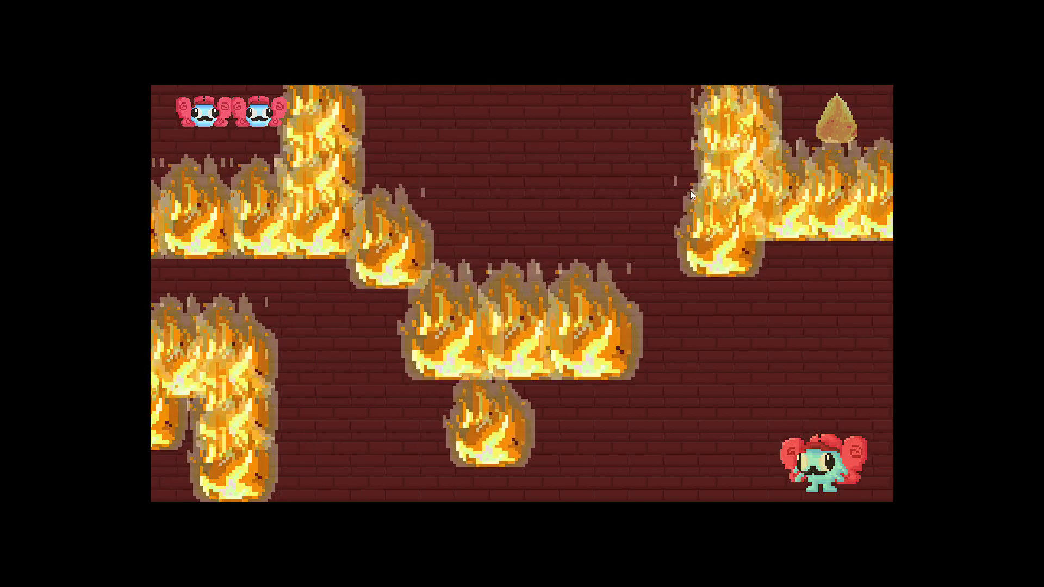
key(Right)
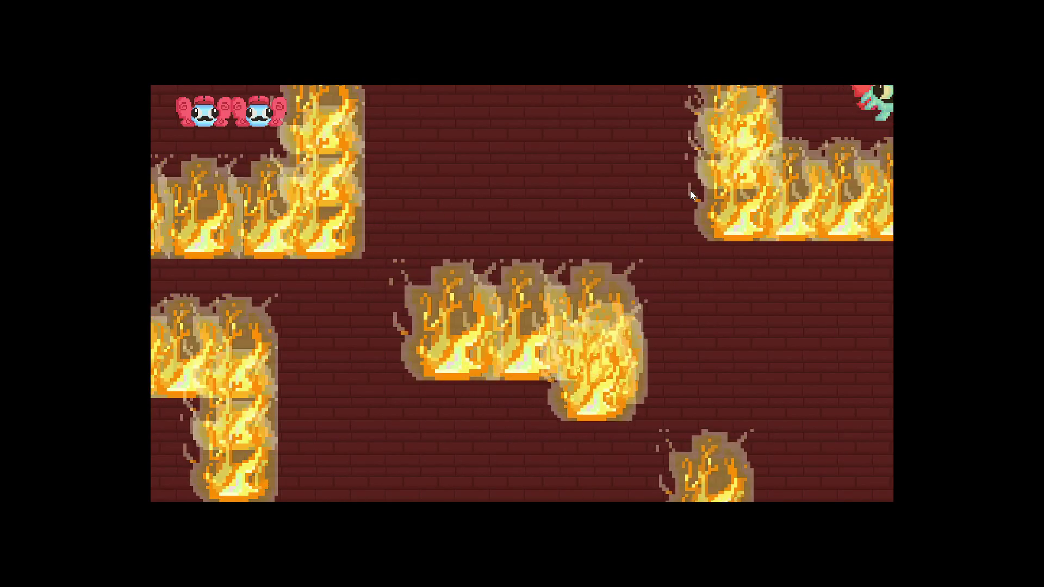
key(Right)
key(Right)
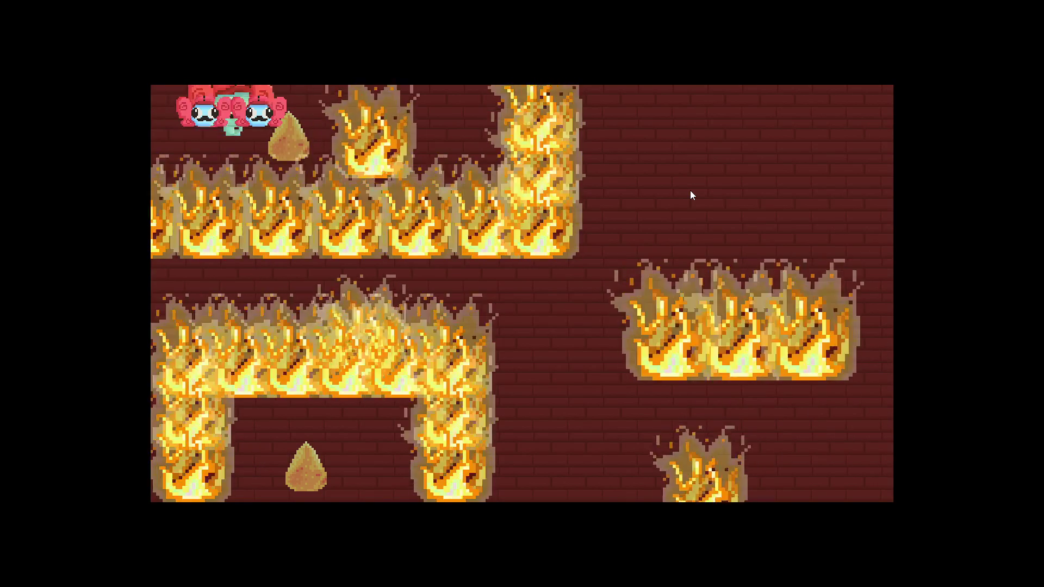
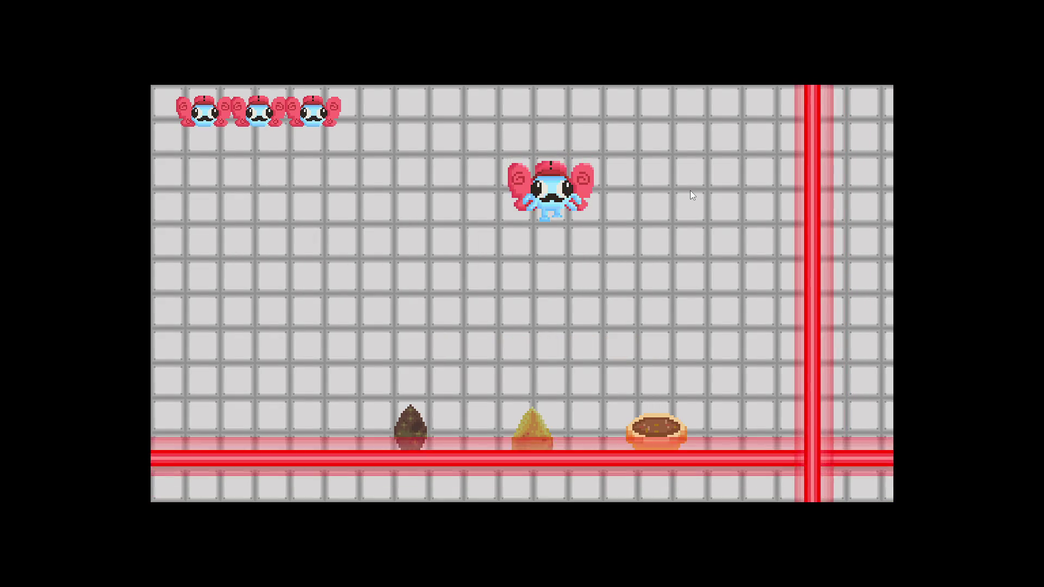
- Weave the character past the sweeping lasers, wrapping around the edges toward the pie
key(Left)
key(Down)
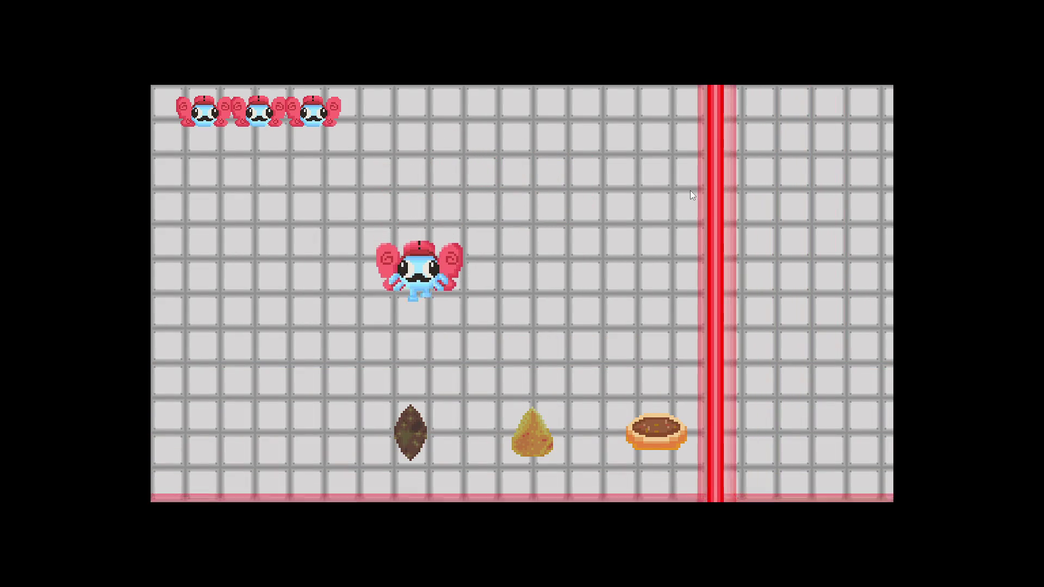
key(Up)
key(Up)
key(Left)
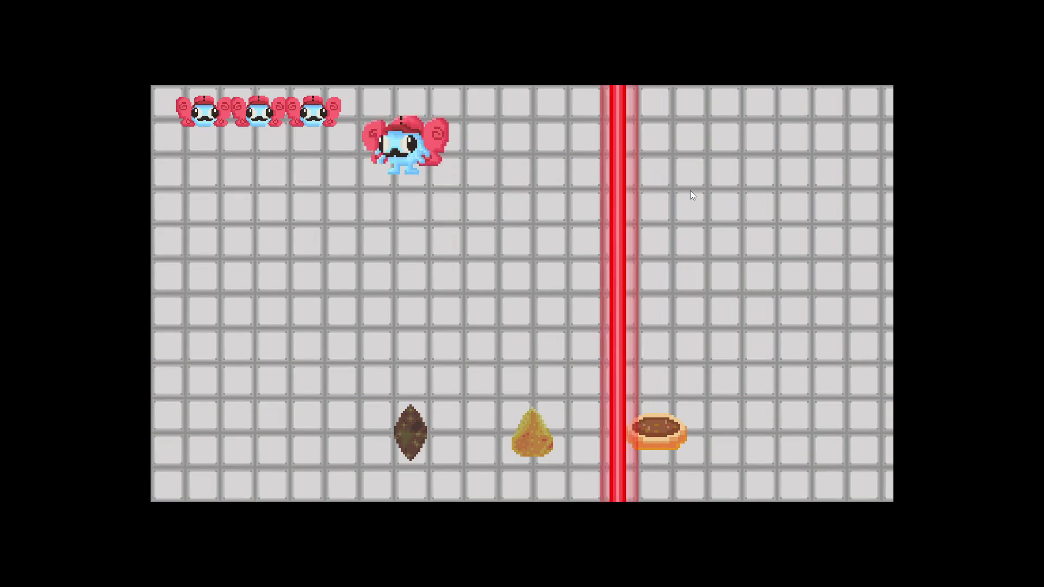
key(Down)
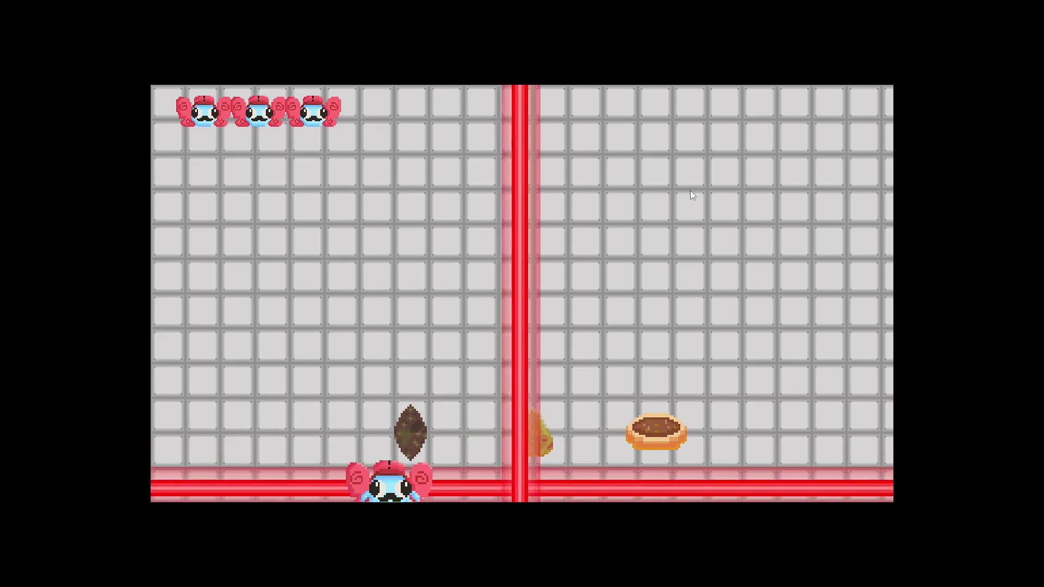
key(Down)
key(Left)
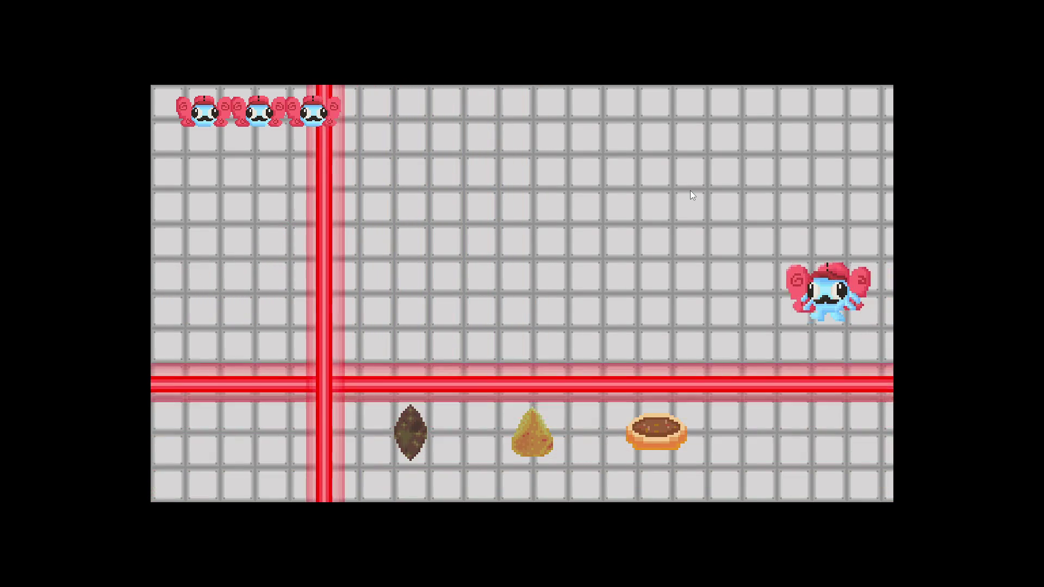
key(Down)
key(Up)
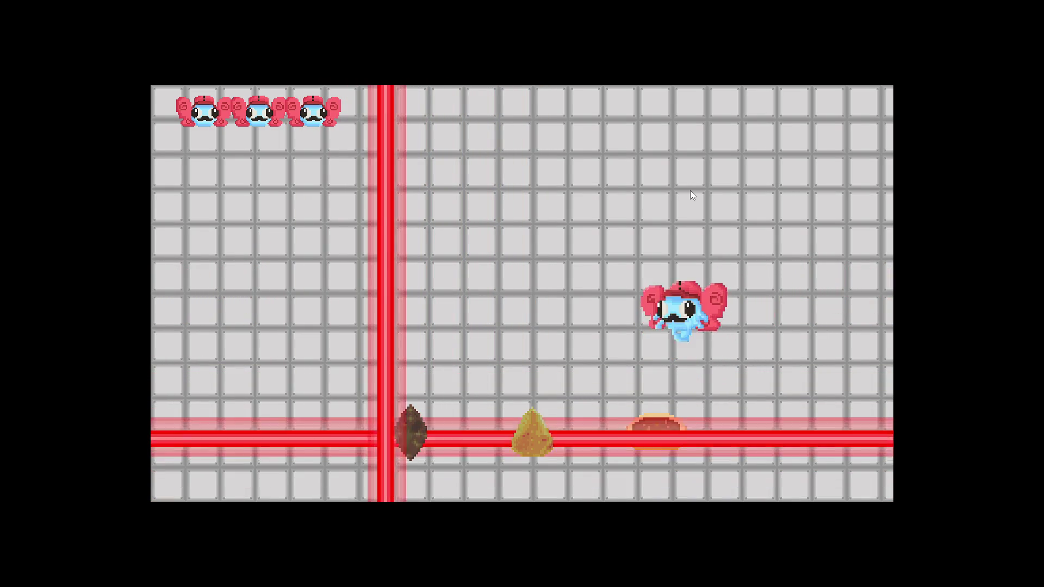
key(Down)
key(Right)
key(Up)
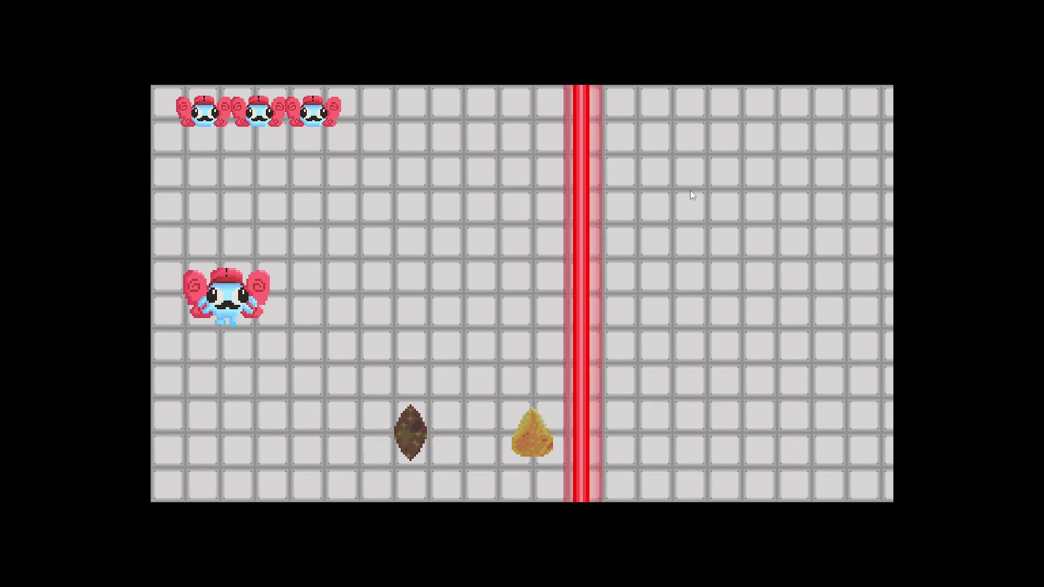
- Line the character up below the bottom laser gap and slip it through
key(Down)
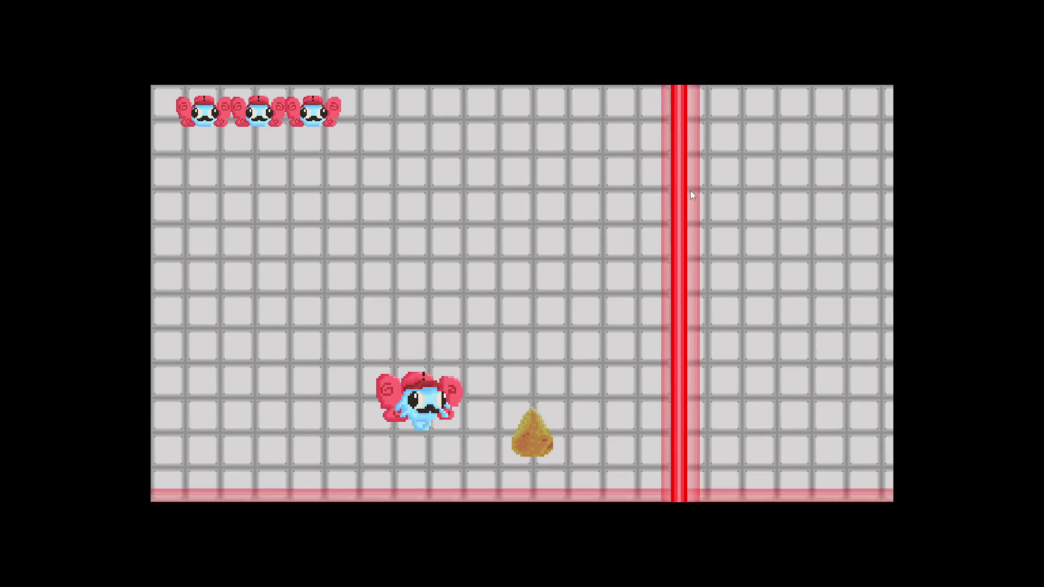
key(Up)
key(Down)
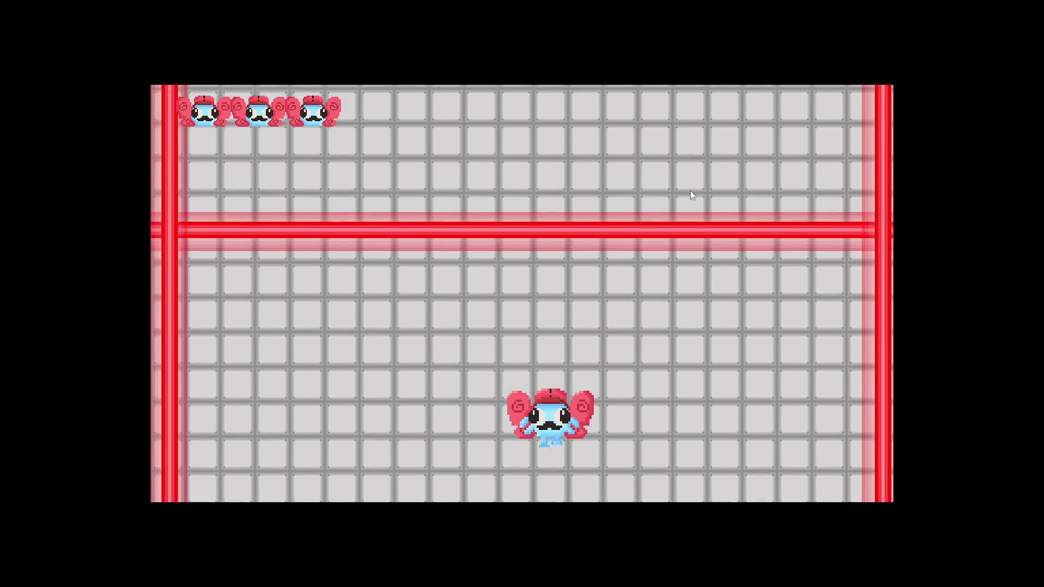
key(Left)
key(Up)
key(Right)
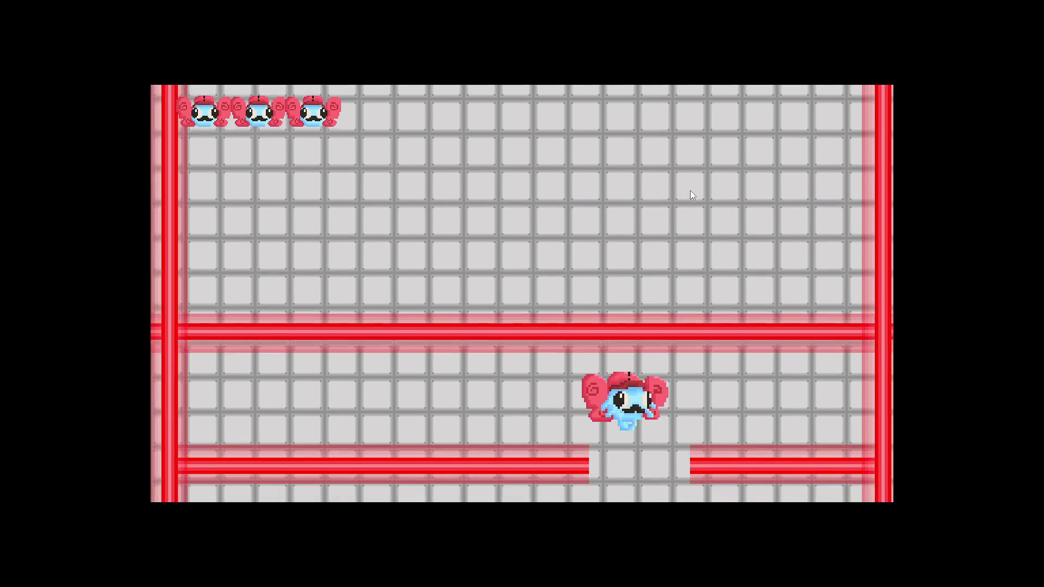
key(Left)
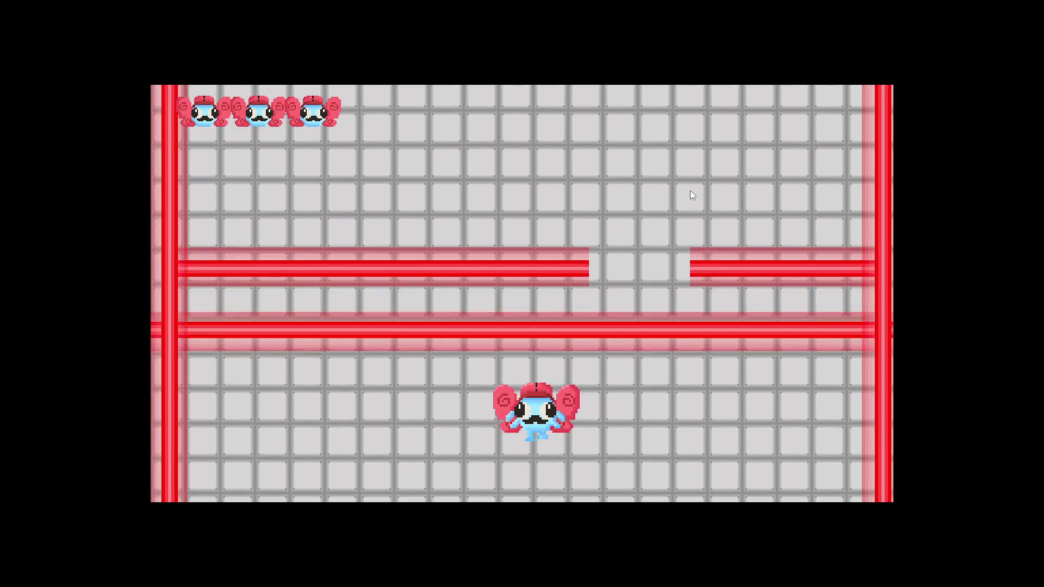
key(Right)
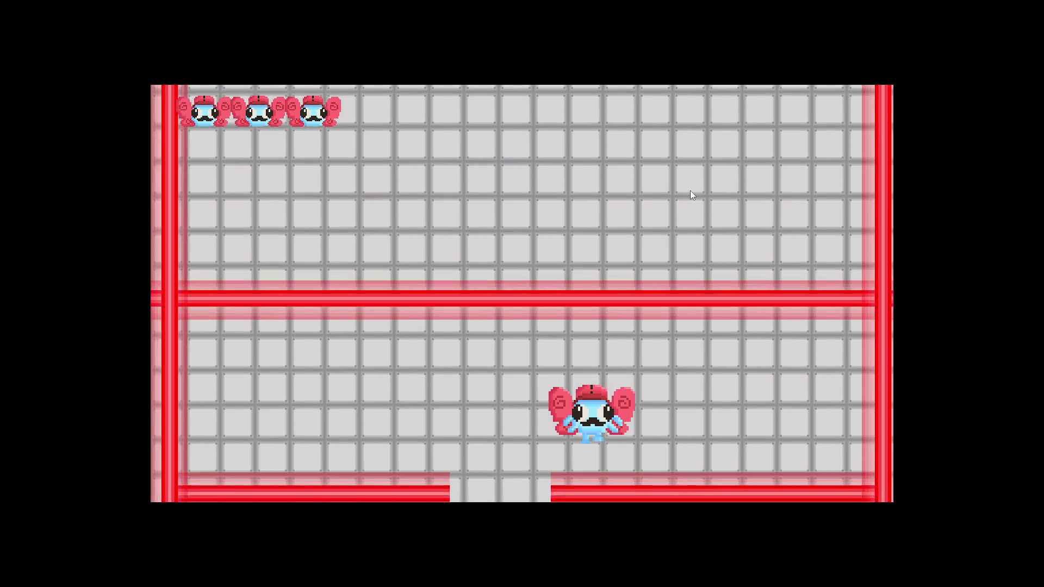
key(Left)
key(Right)
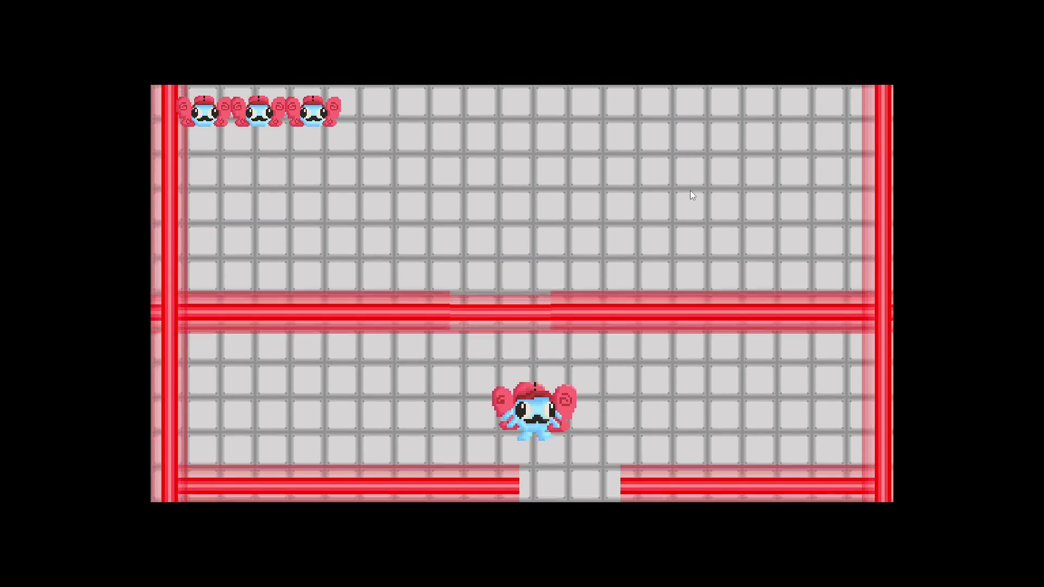
key(Left)
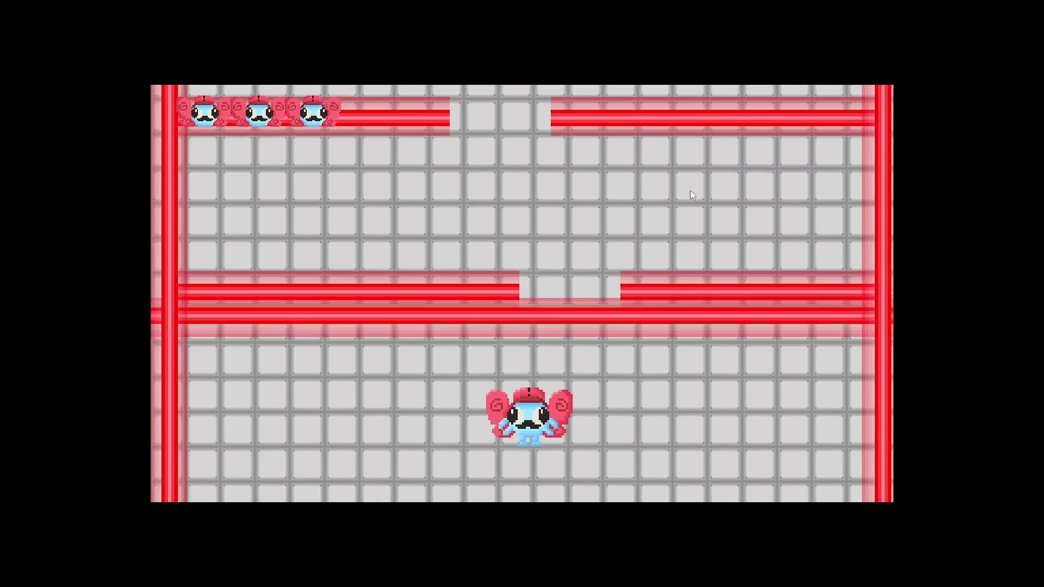
key(Right)
- Dodge the shifting lasers, grab the cone, and head up toward the left pie
key(Left)
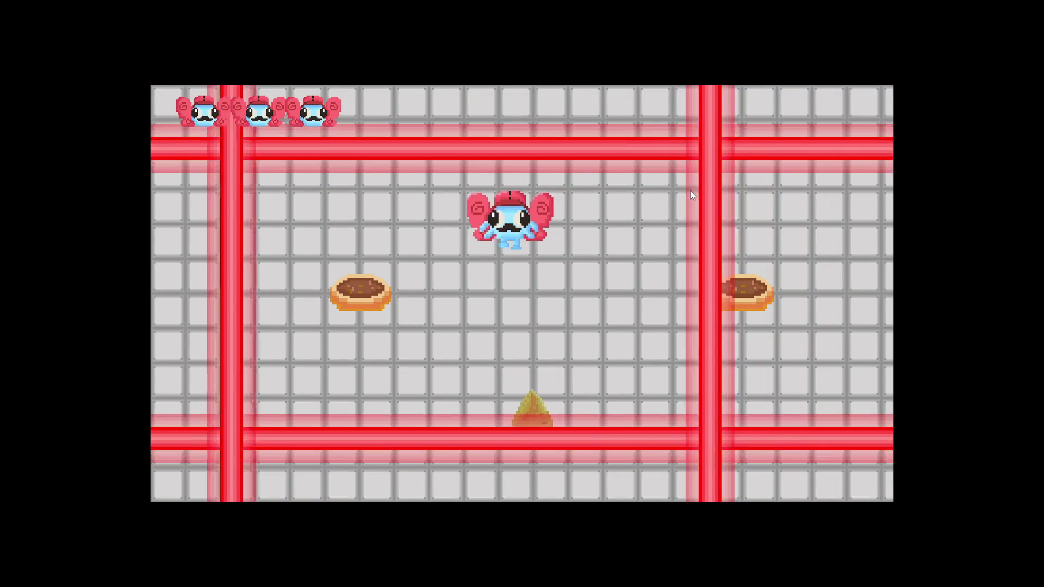
key(Down)
key(Right)
key(Left)
key(Down)
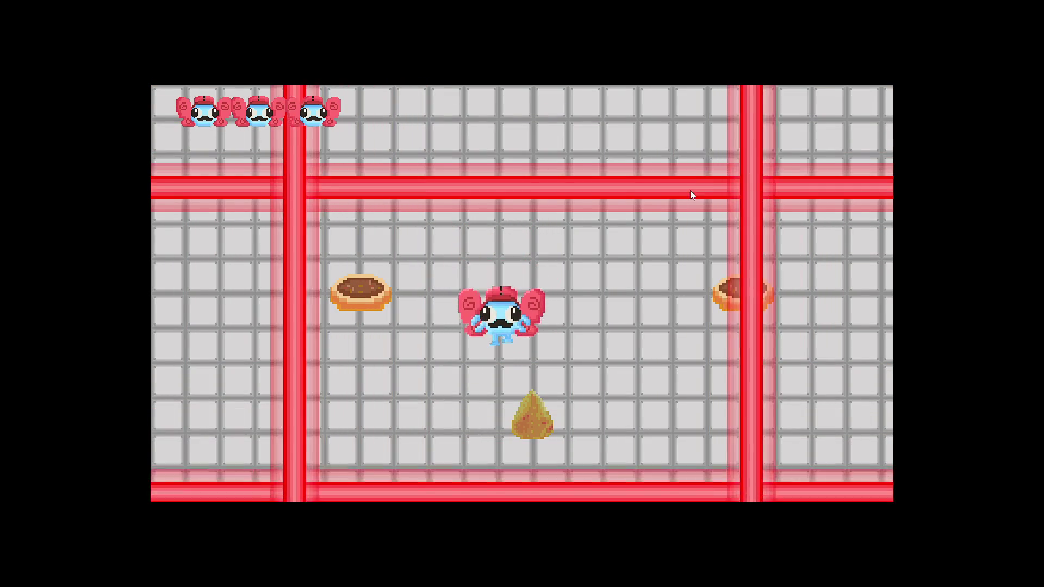
key(Up)
key(Down)
key(Right)
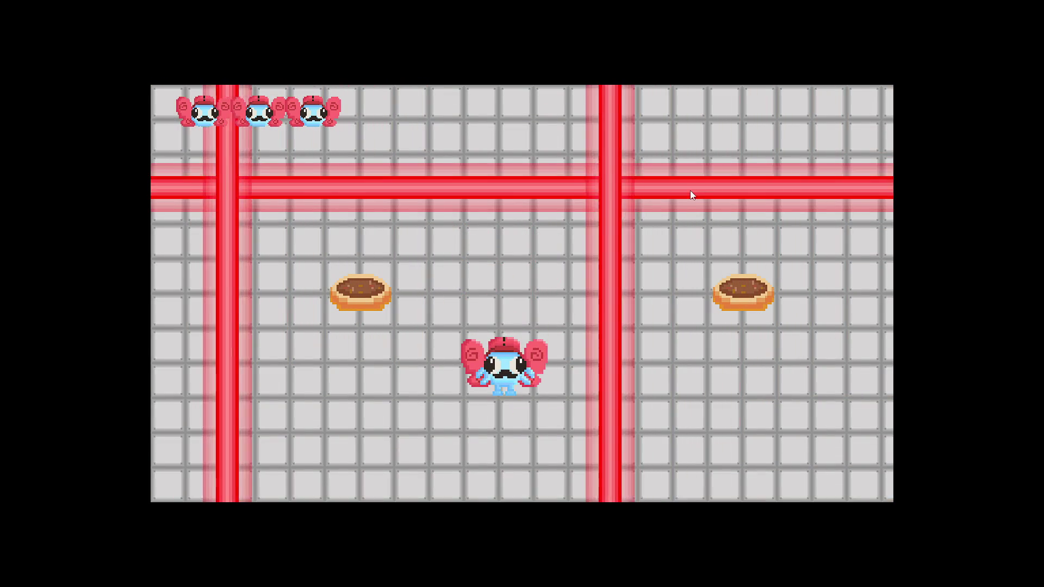
key(Left)
key(Up)
key(Up)
key(Right)
key(Left)
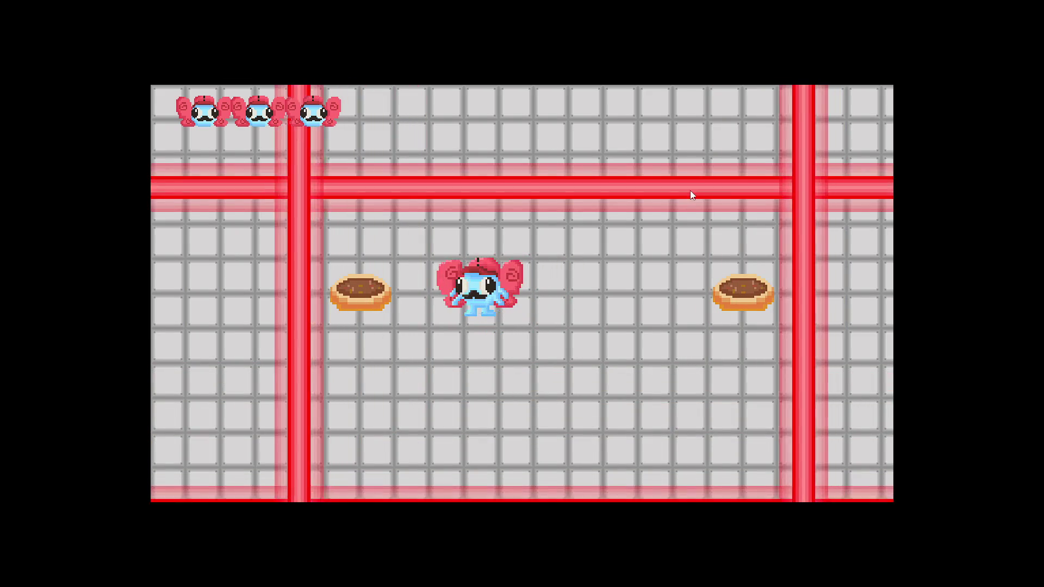
- Dart right between the laser bars and eat the last pie beside the right laser
key(Right)
key(Left)
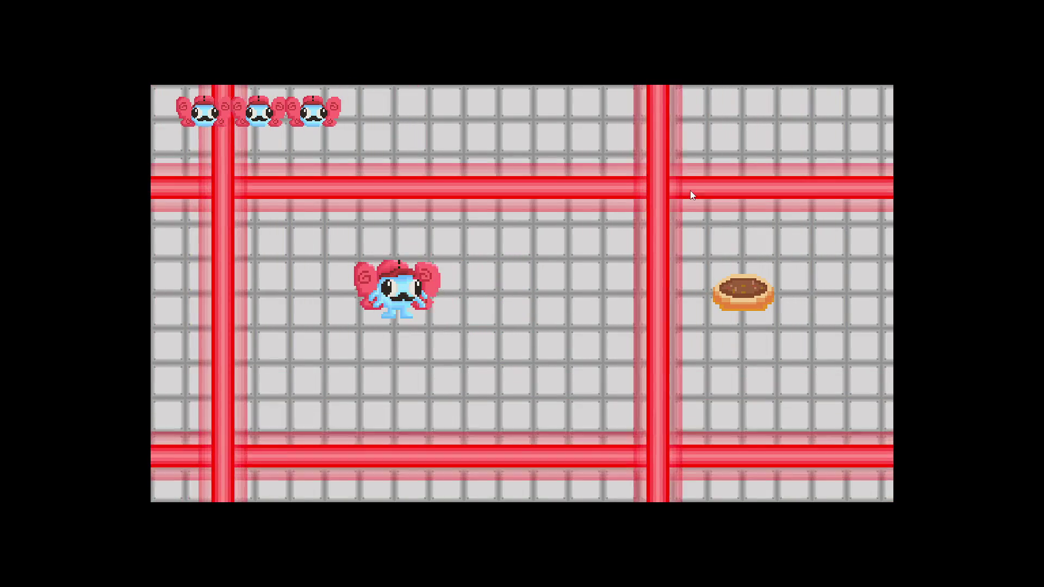
key(Right)
key(Right)
key(Left)
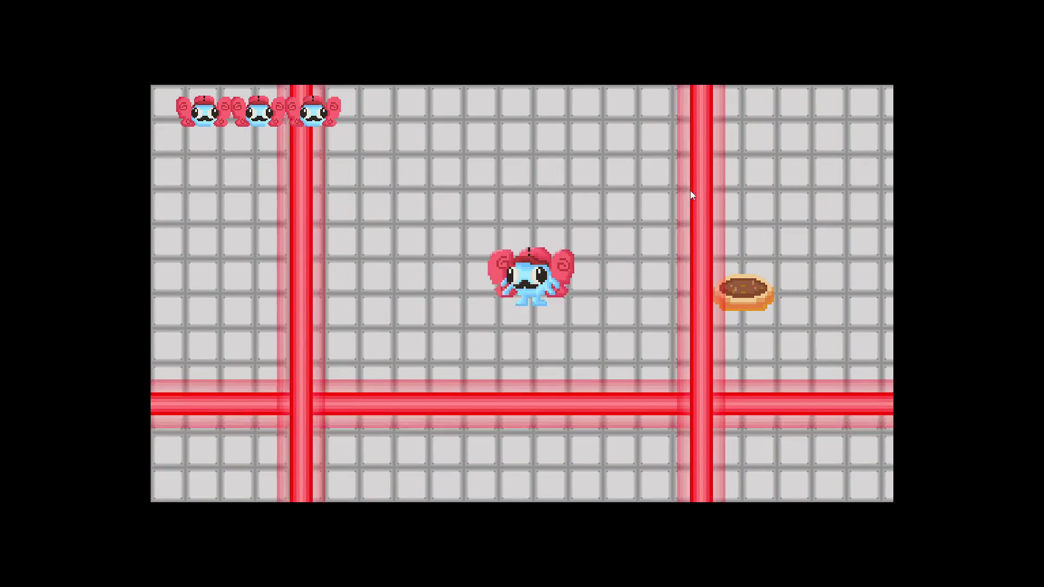
key(Right)
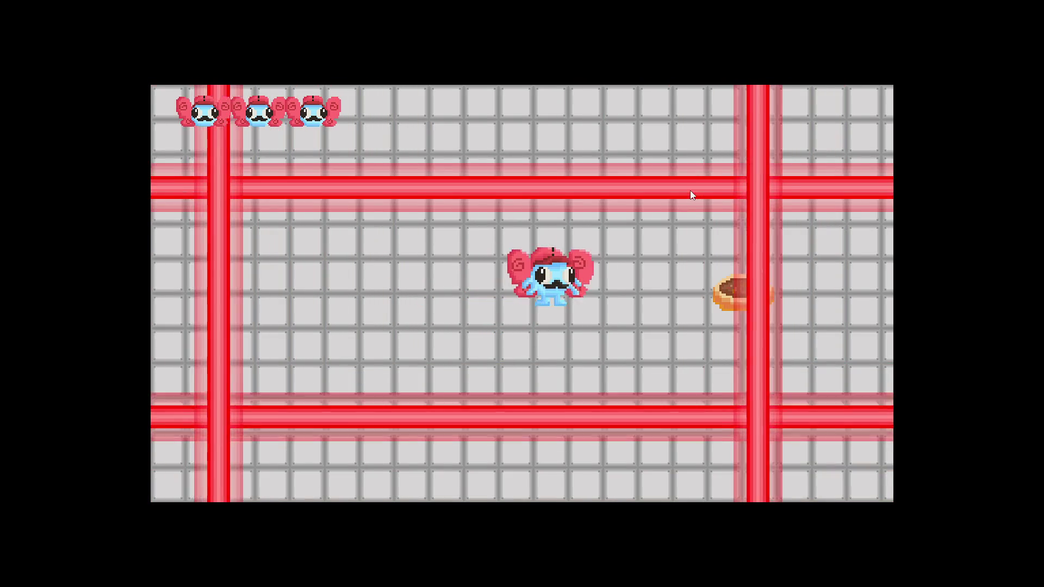
key(Left)
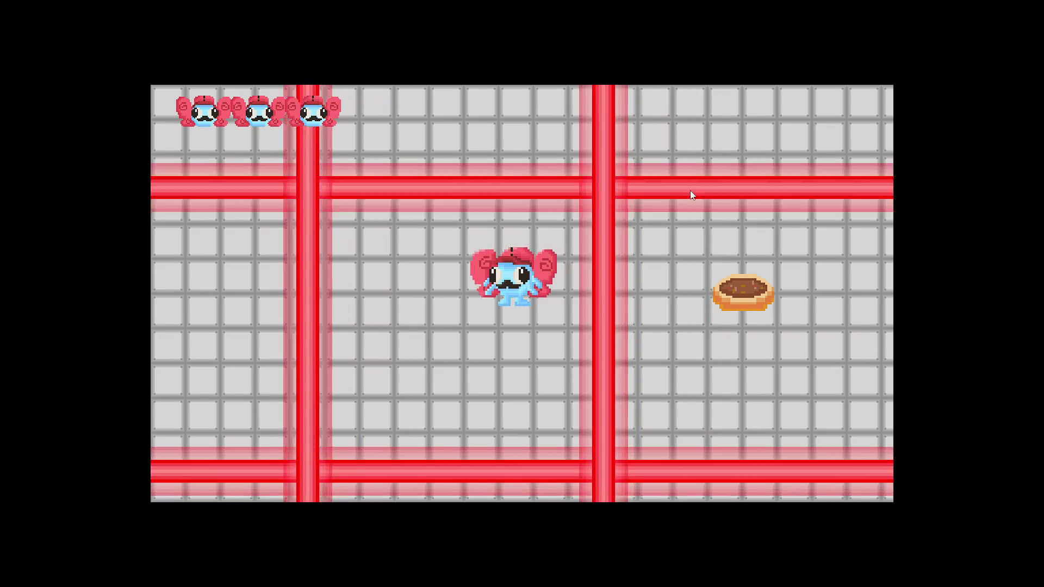
key(Right)
key(Right)
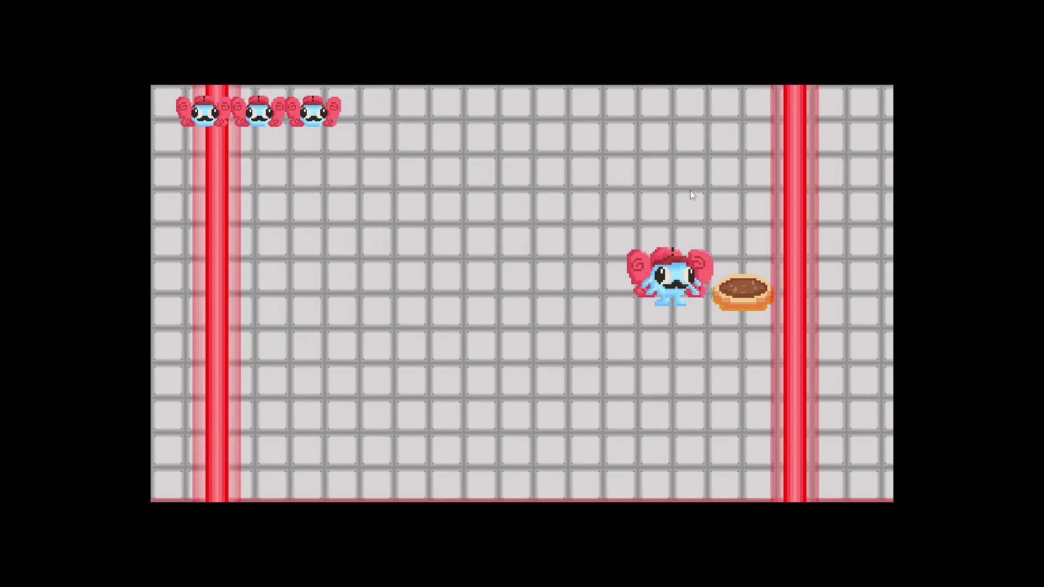
key(Left)
key(Left)
key(Right)
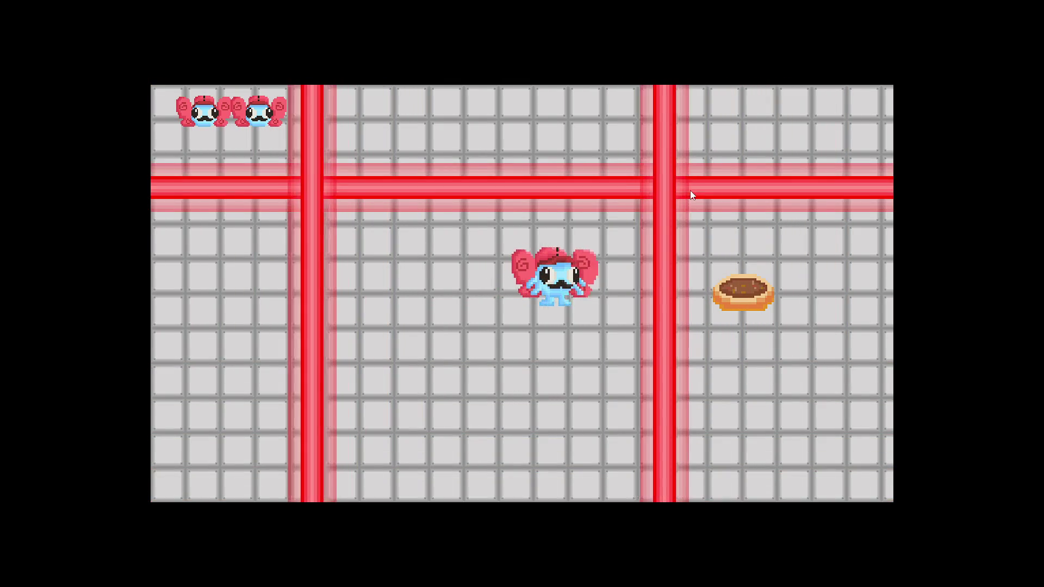
key(Right)
key(Left)
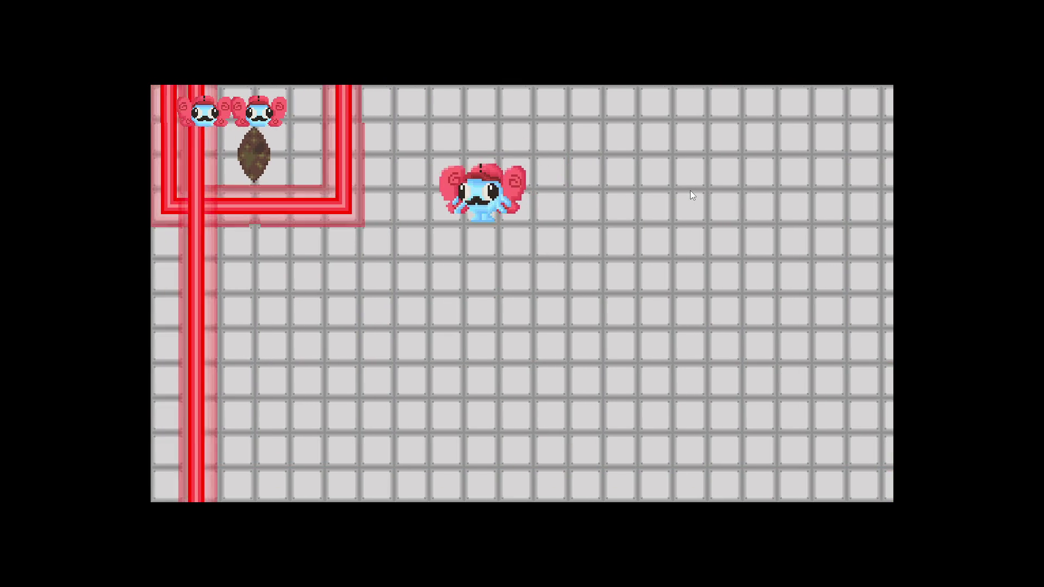
key(Right)
- Walk the character down through the new room and collect the rock
key(Down)
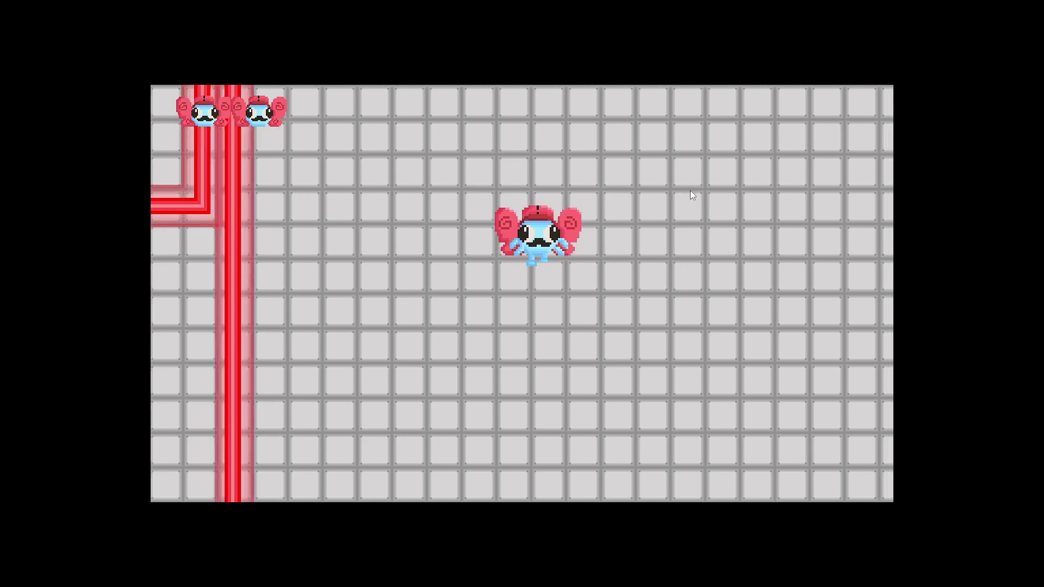
key(Down)
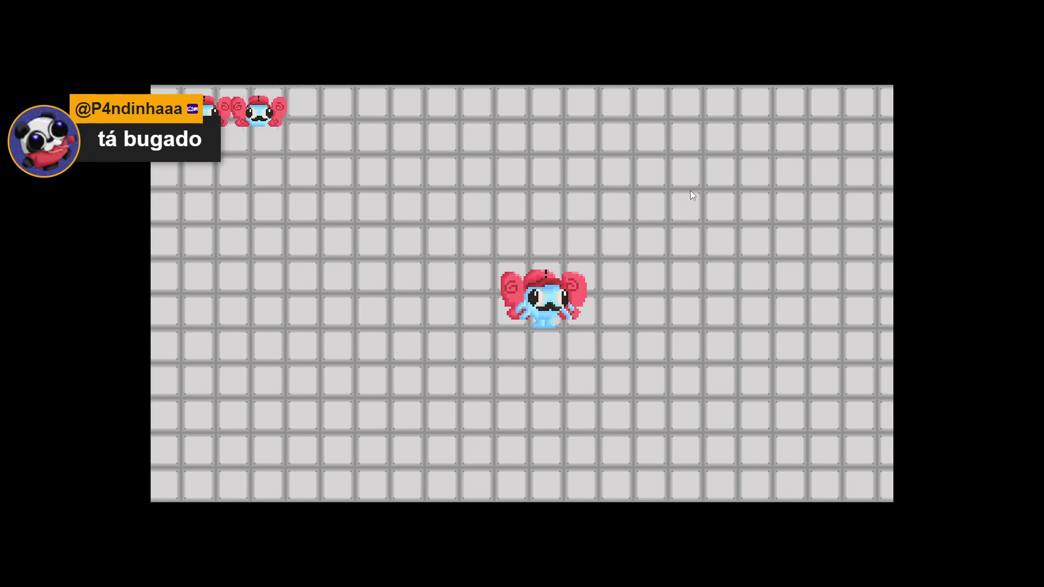
key(Left)
key(Down)
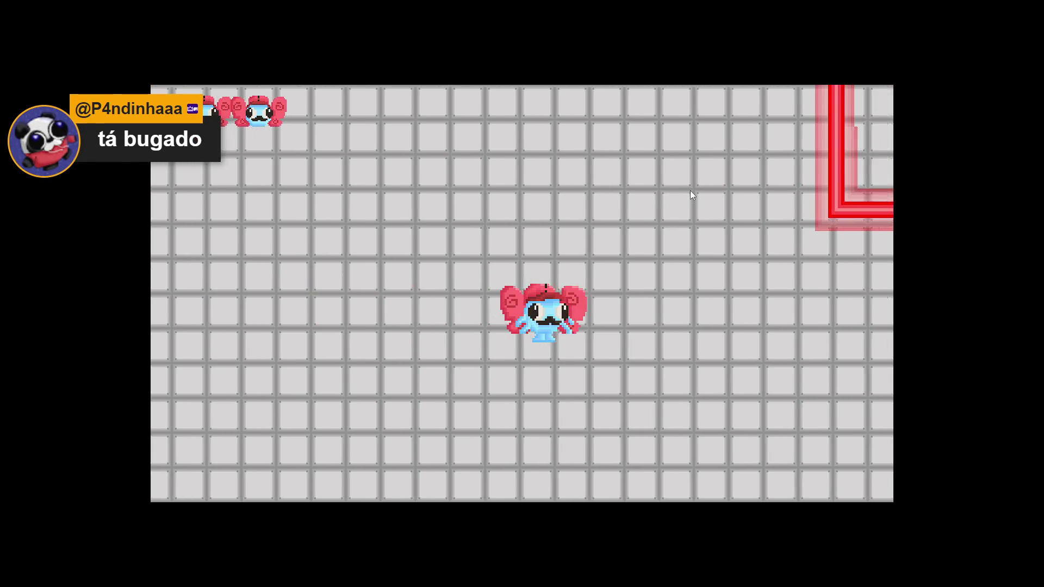
key(Down)
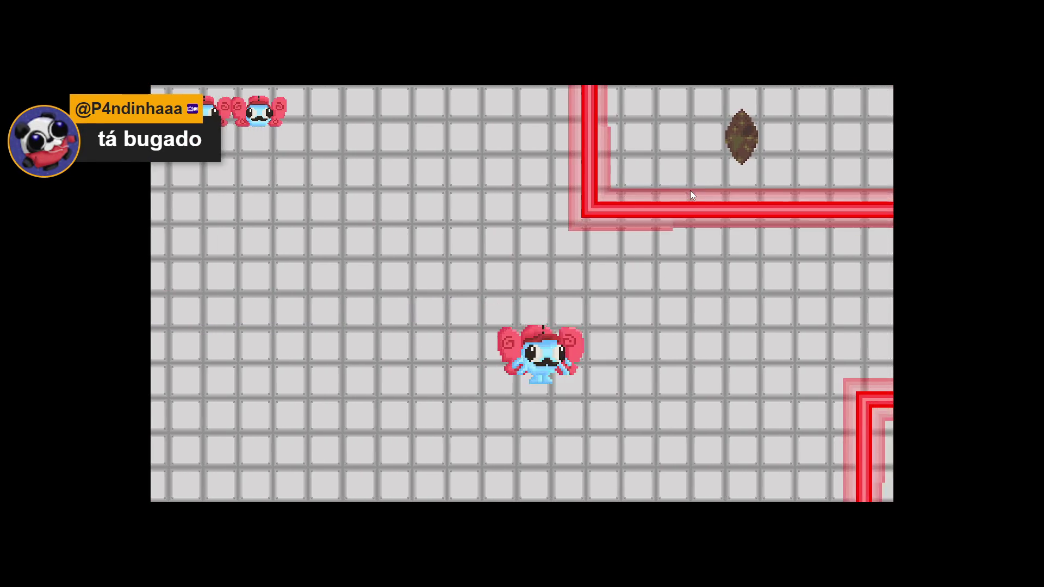
key(Left)
key(Down)
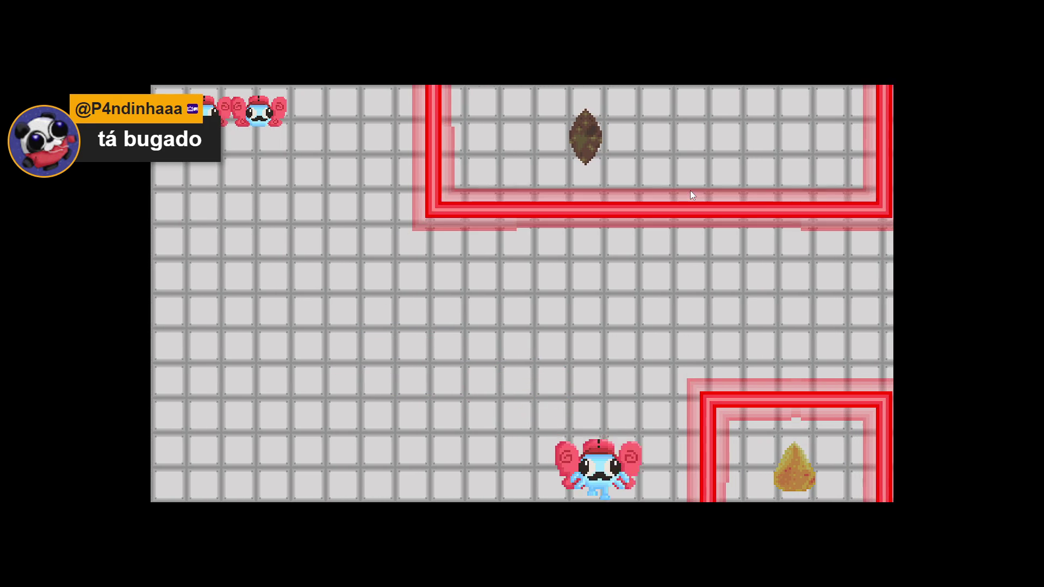
key(Down)
key(Left)
key(Right)
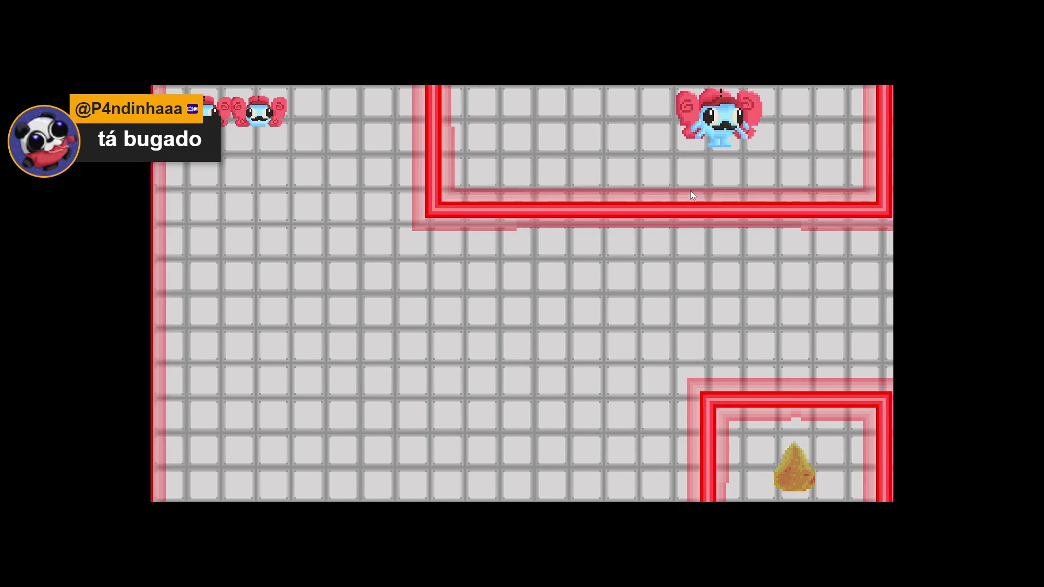
- Wrap the character across the edges and keep it out of the red lasers' path
key(Right)
key(Up)
key(Down)
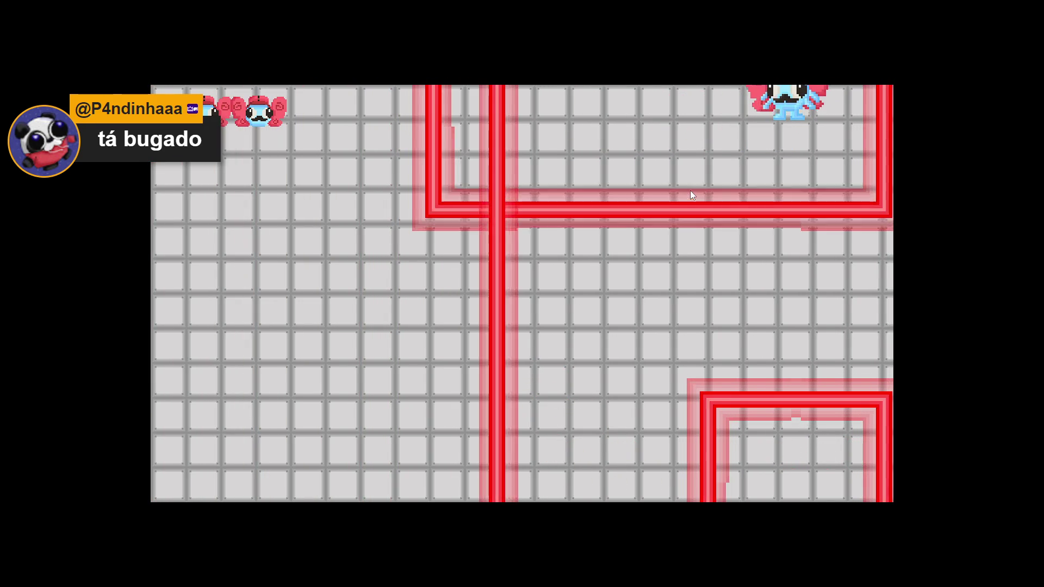
key(Left)
key(Up)
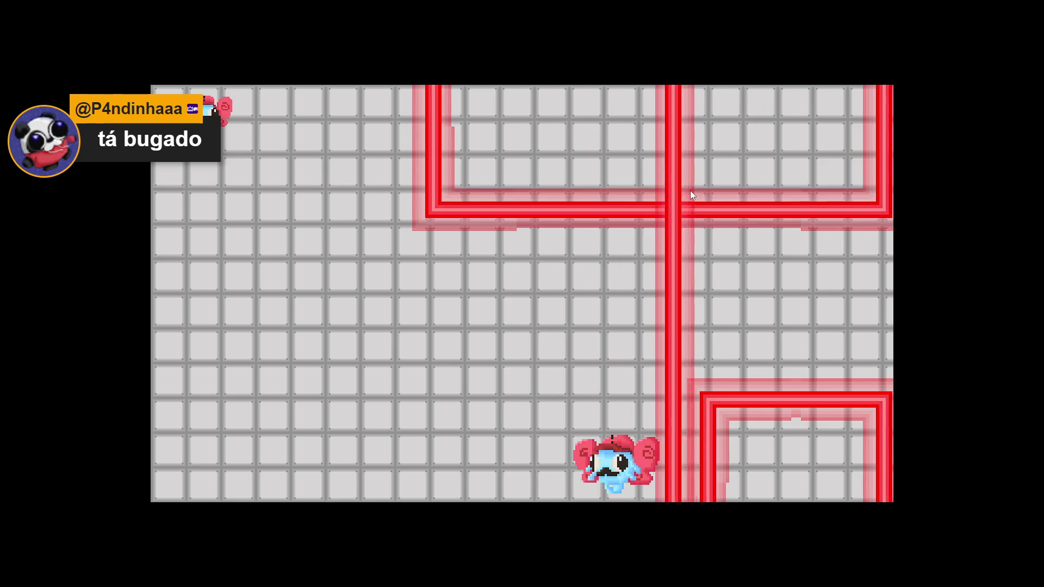
key(Left)
key(Left)
key(Left)
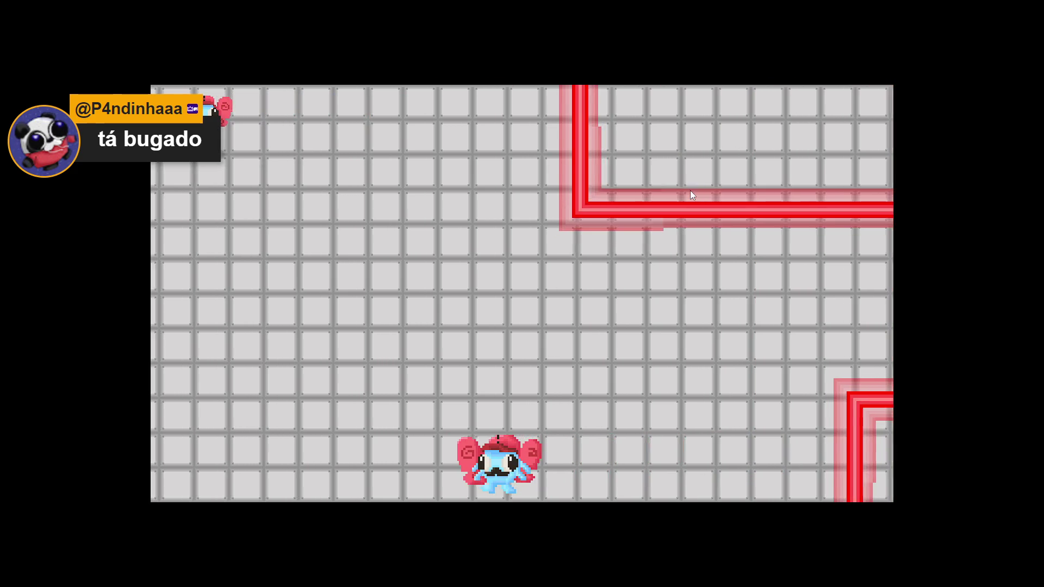
key(Left)
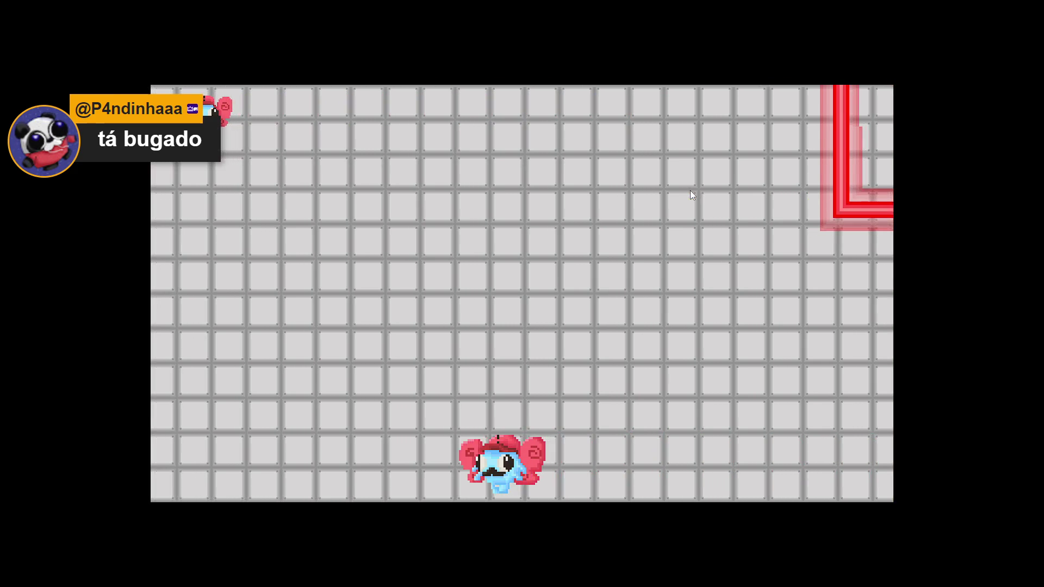
key(Up)
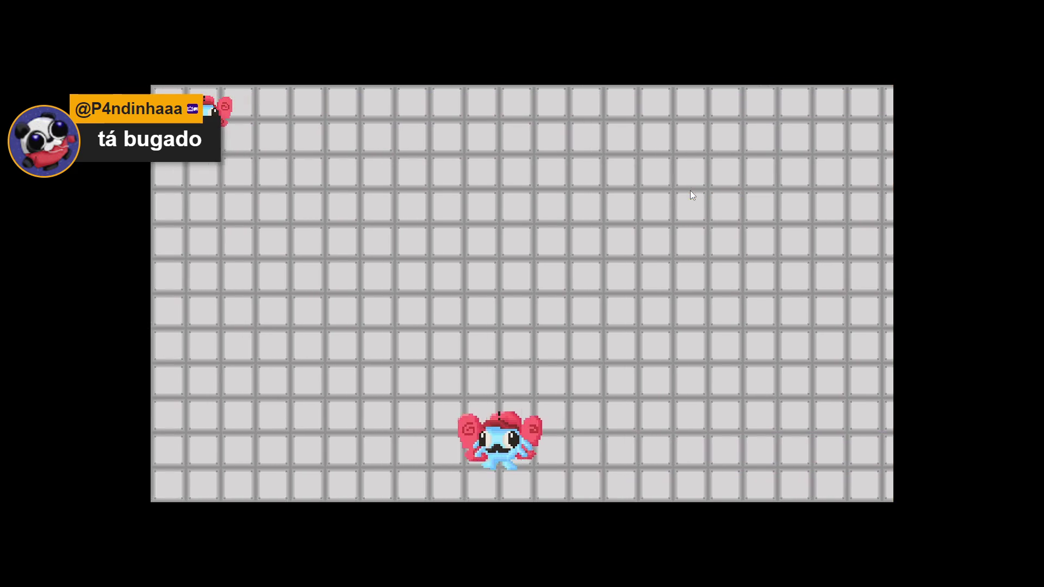
key(Up)
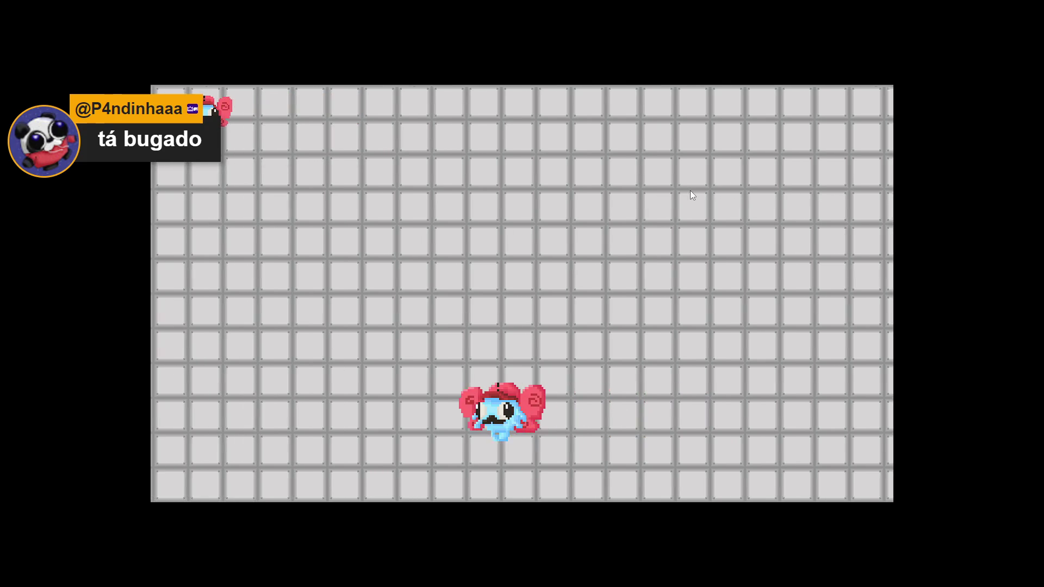
key(Right)
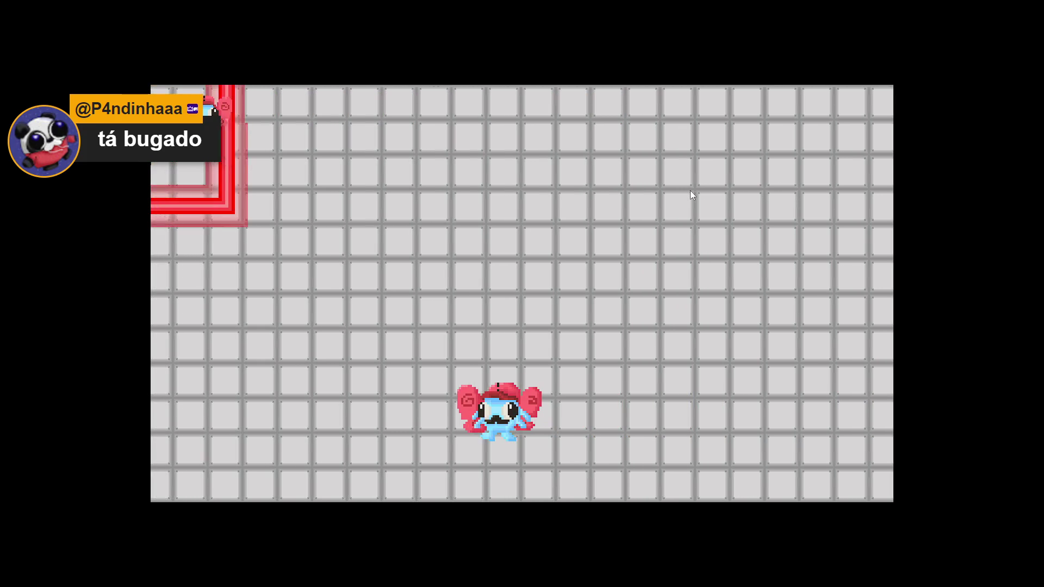
key(Left)
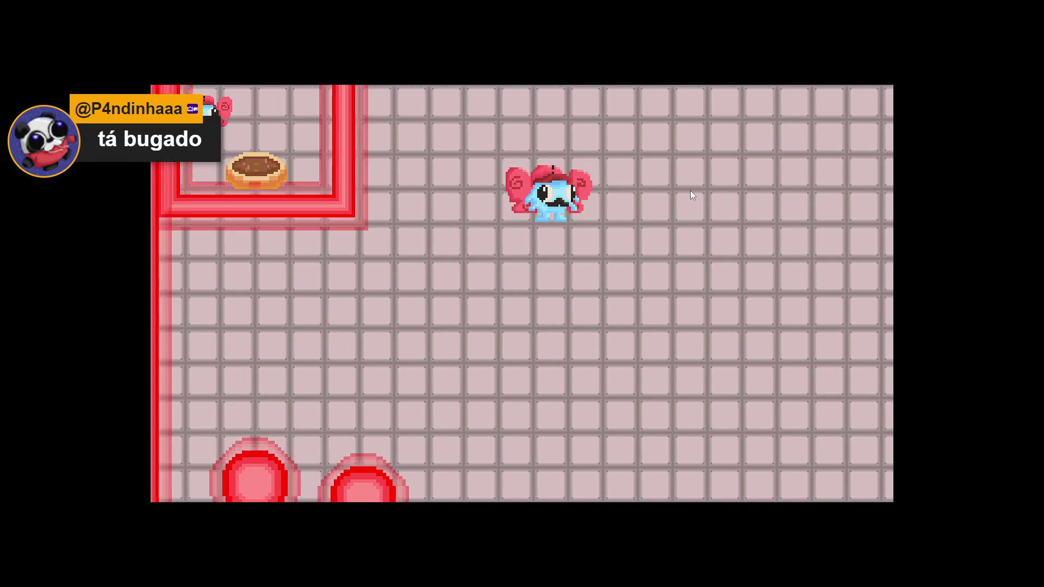
- Move the character up and down the pink arena, wrapping edges, until a laser hits it
key(Down)
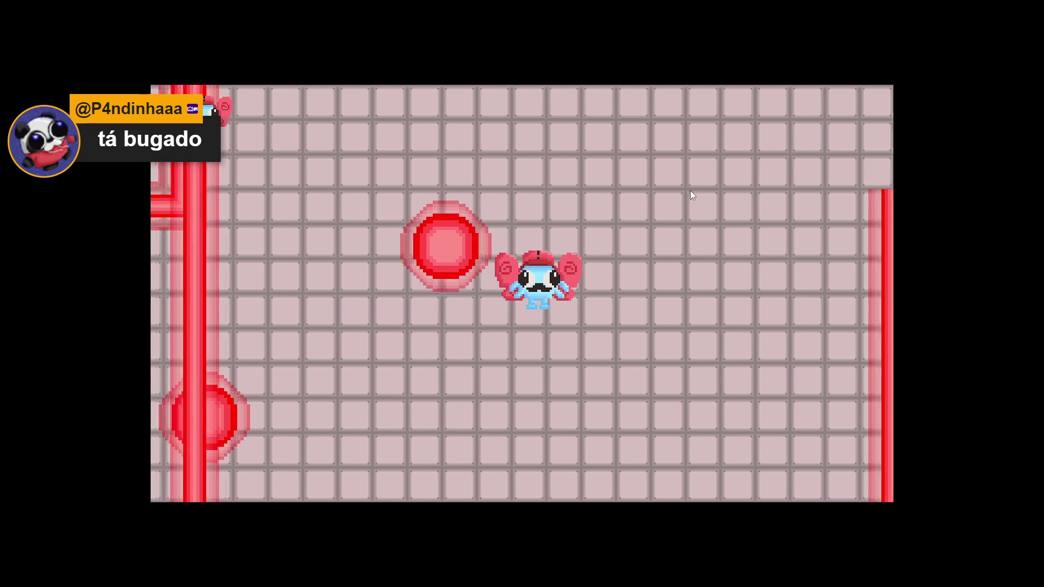
key(Up)
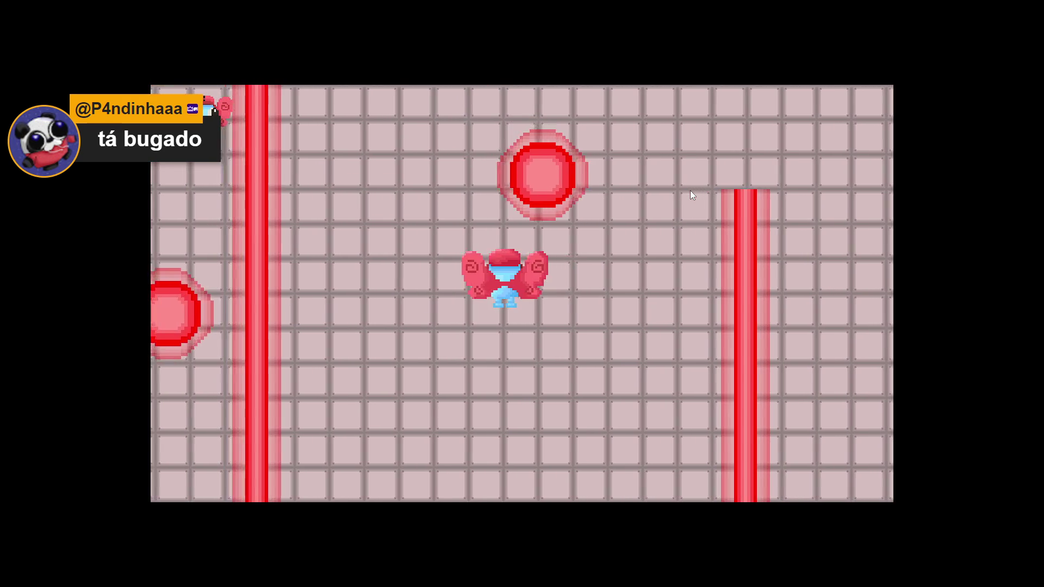
key(Up)
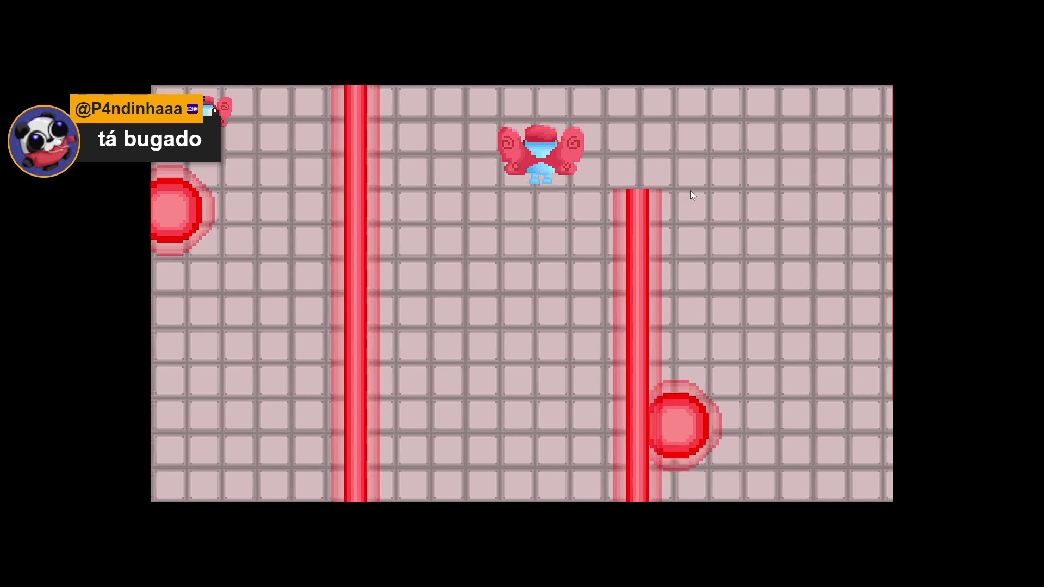
key(Down)
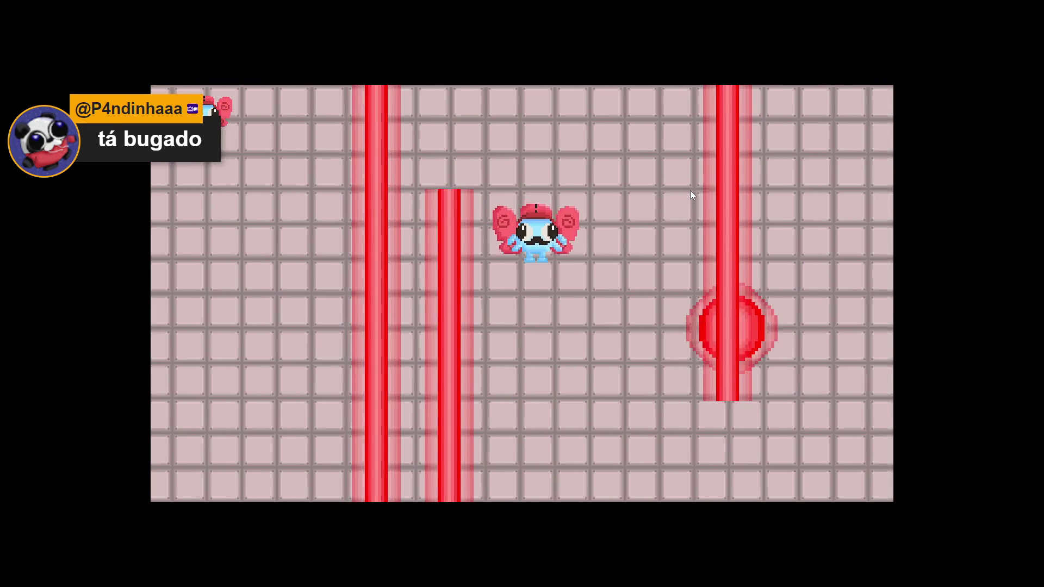
key(Down)
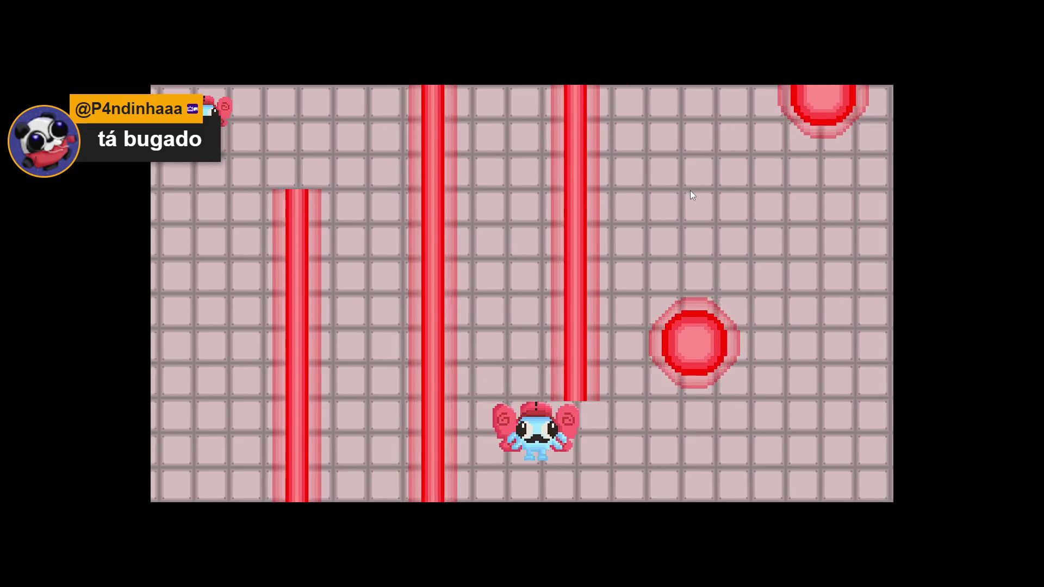
key(Up)
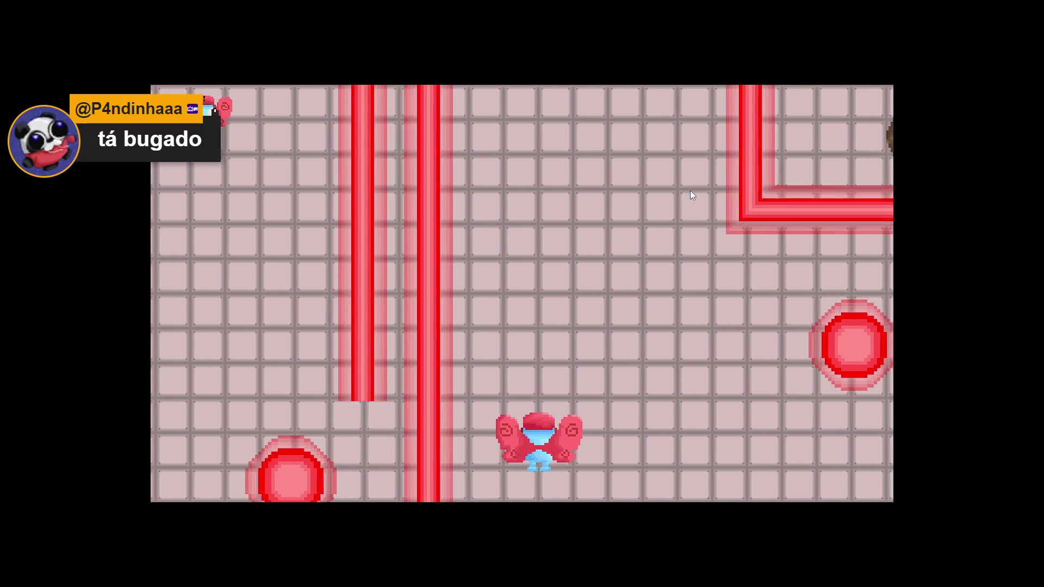
key(Down)
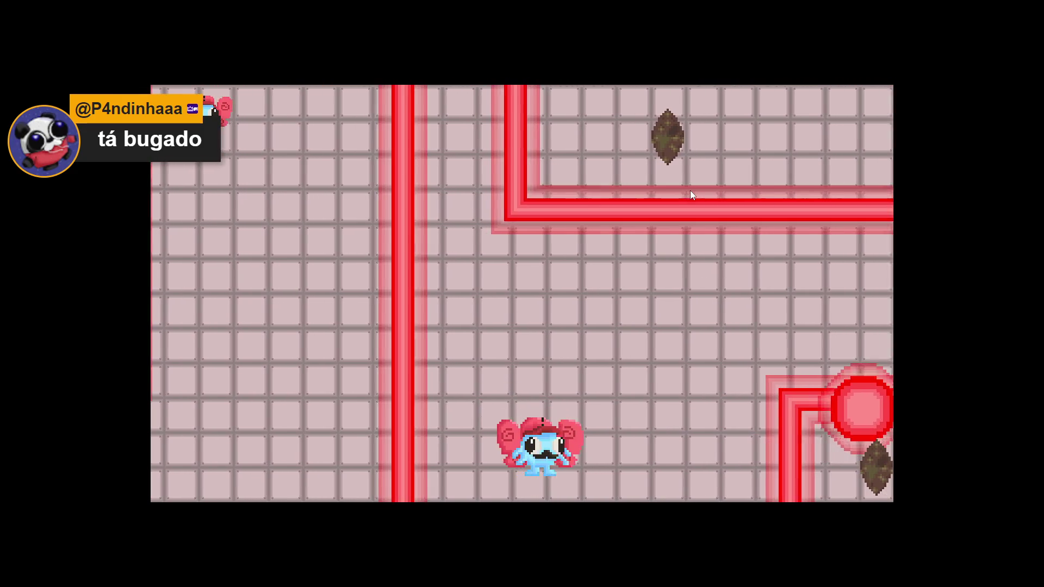
key(Right)
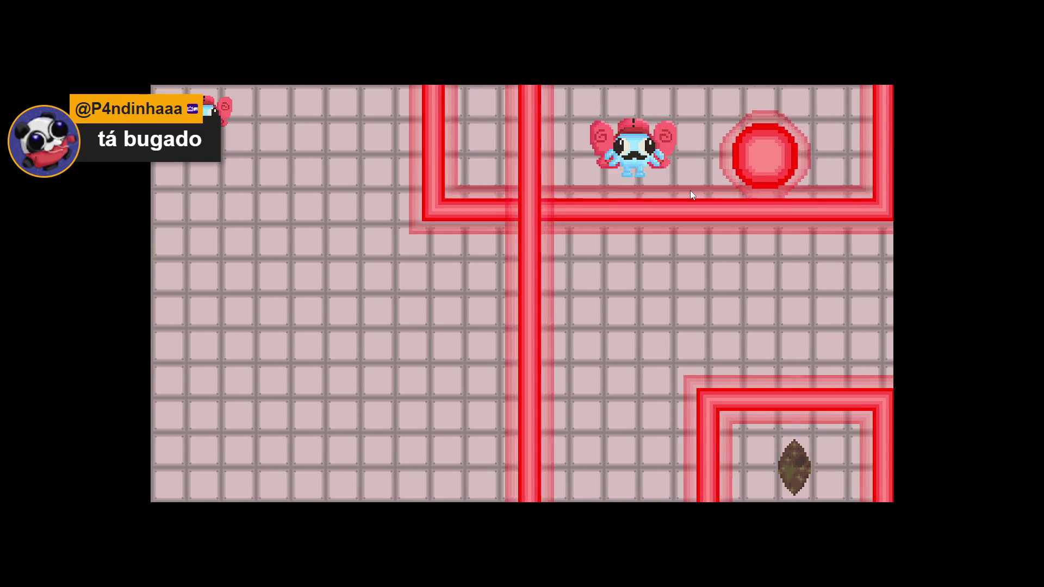
key(Up)
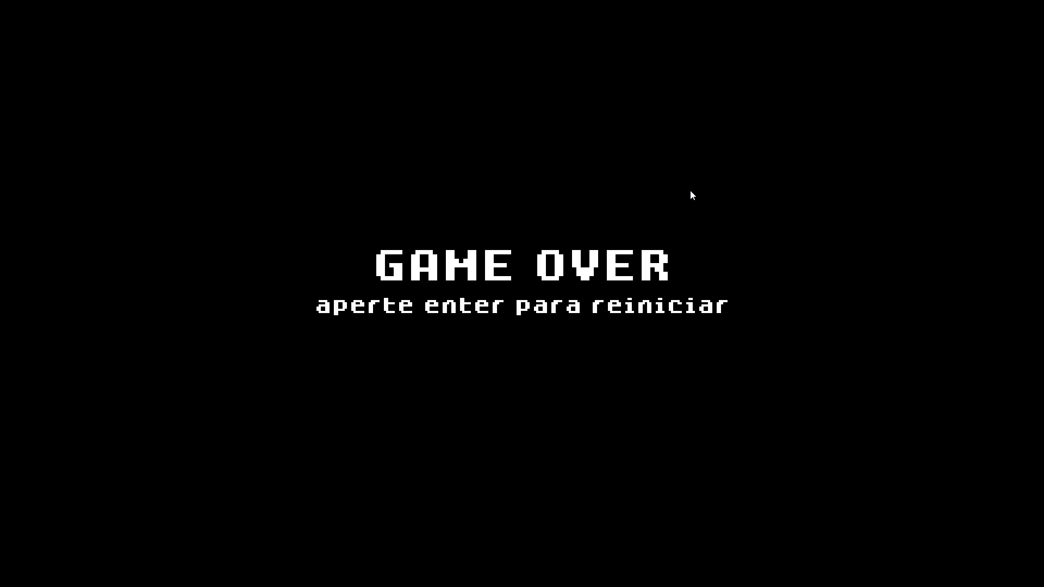
key(super)
click(446, 575)
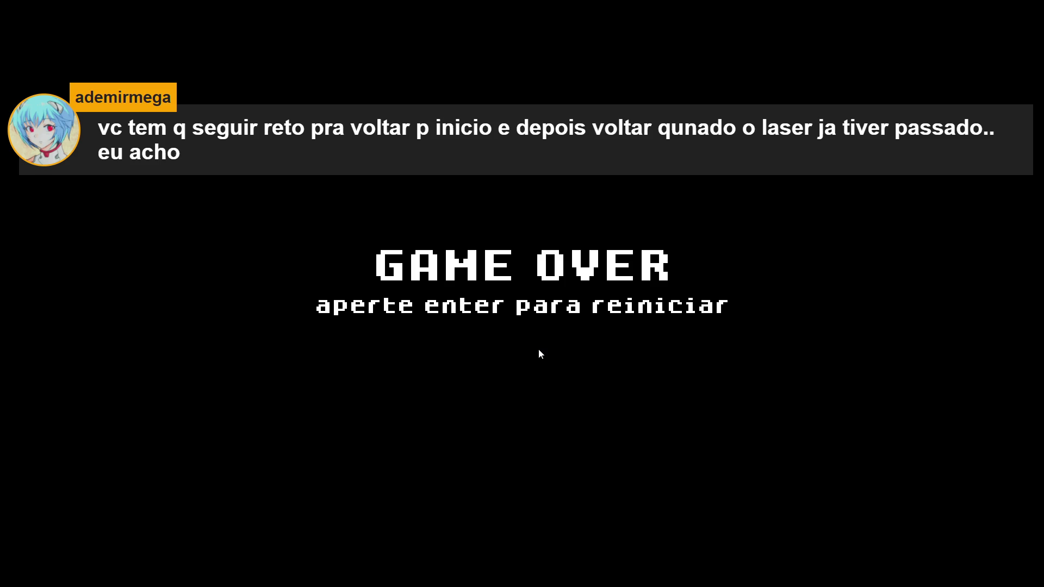
key(Escape)
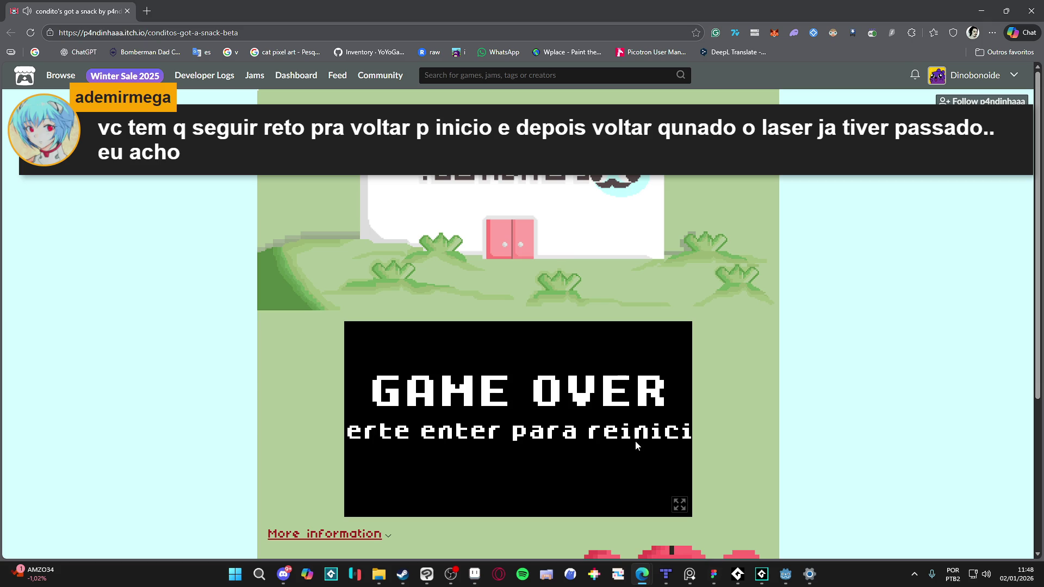
click(679, 504)
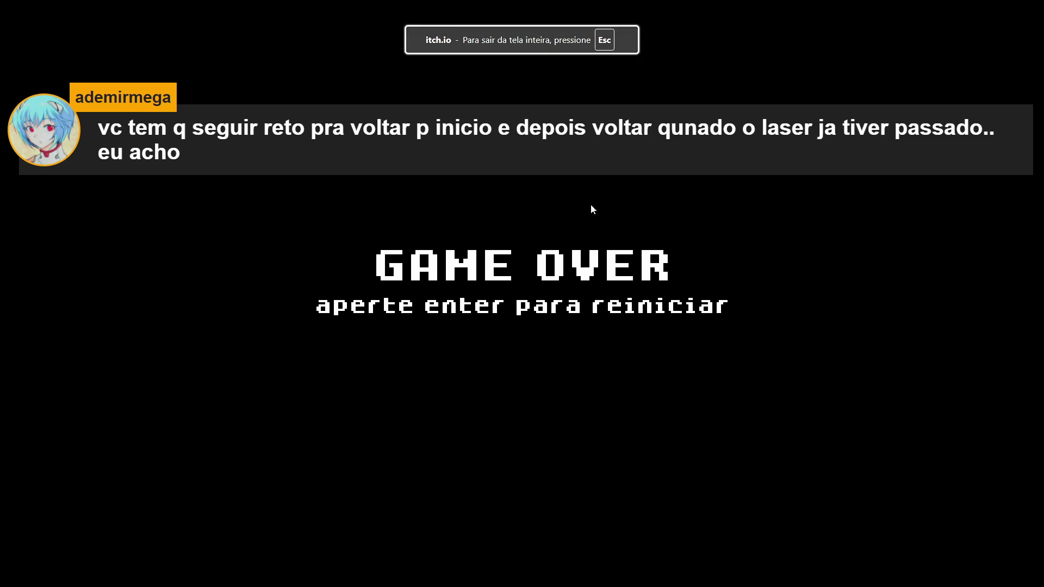
- Restart from GAME OVER, toggle the difficulty between FACIL and NORMAL, and bring up the taskbar
key(Return)
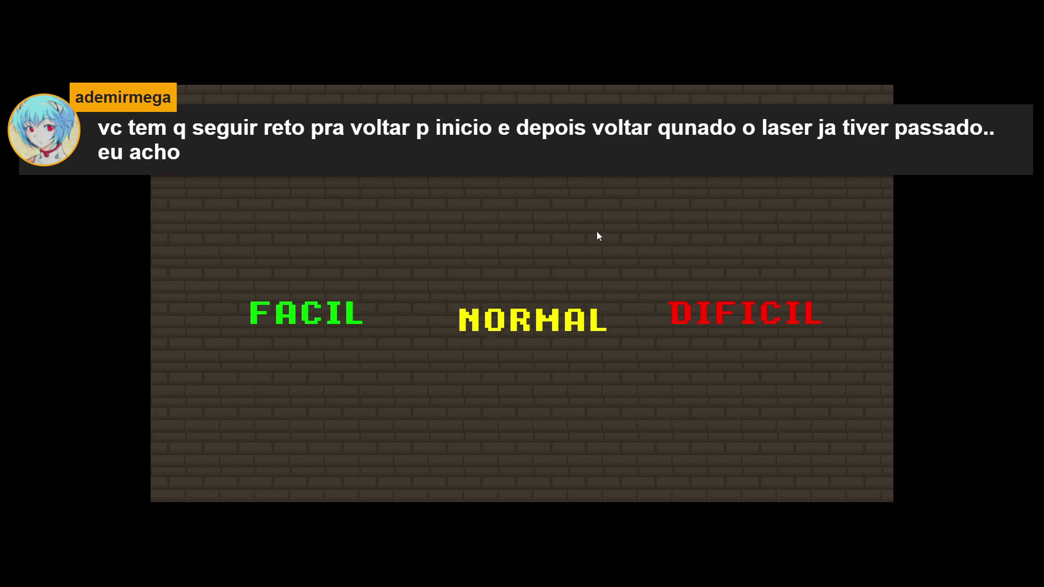
key(Left)
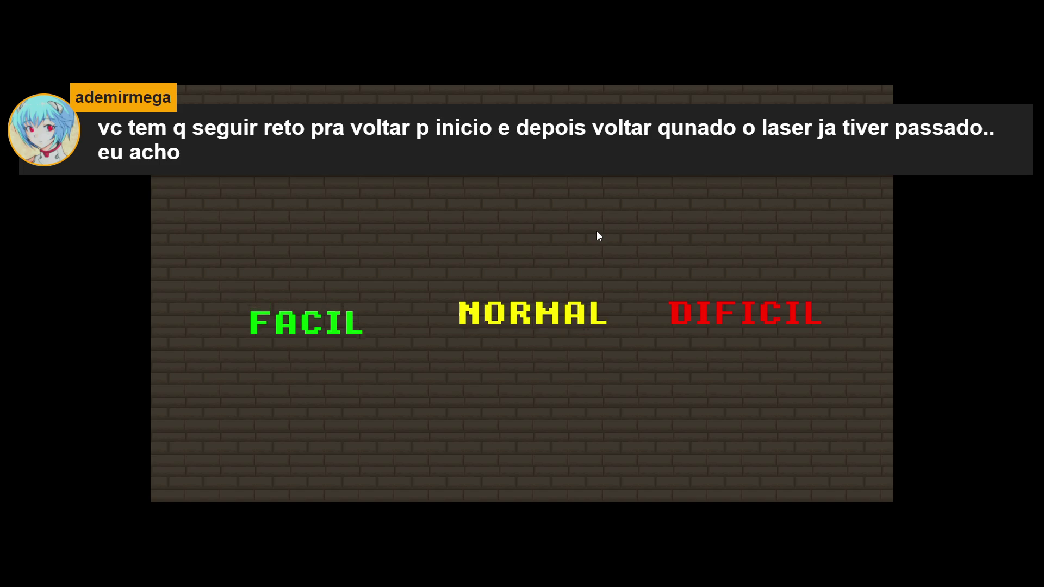
key(Right)
key(Left)
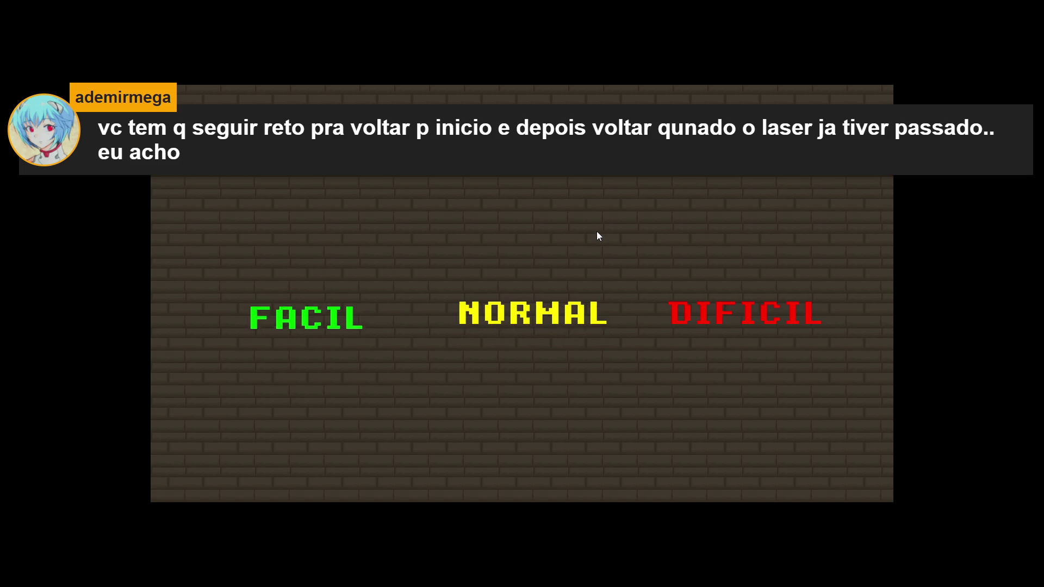
key(Right)
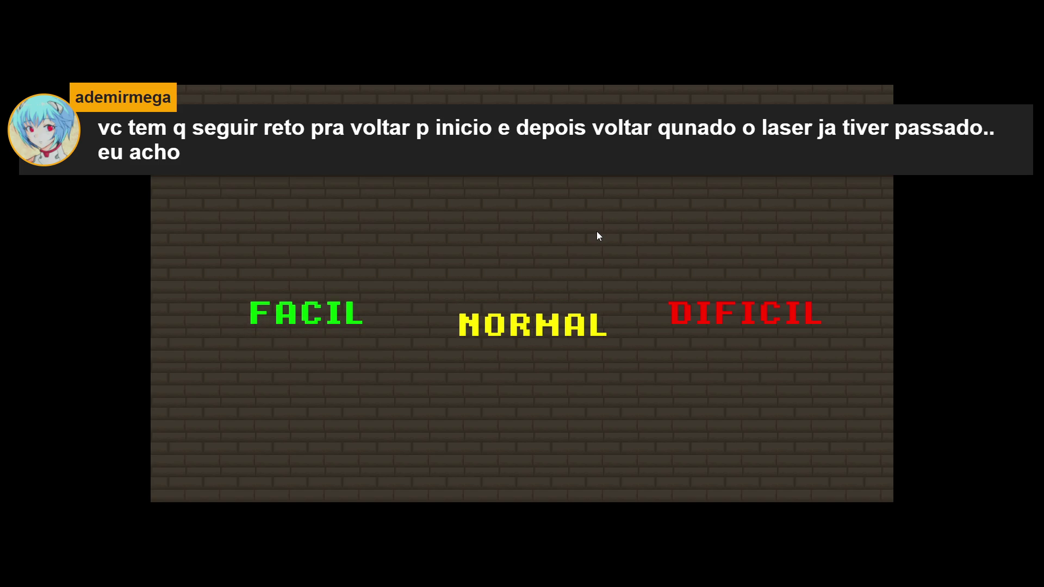
key(Left)
key(super)
- Exit fullscreen, scroll to the itch.io Download section, then switch back to Aseprite
key(Escape)
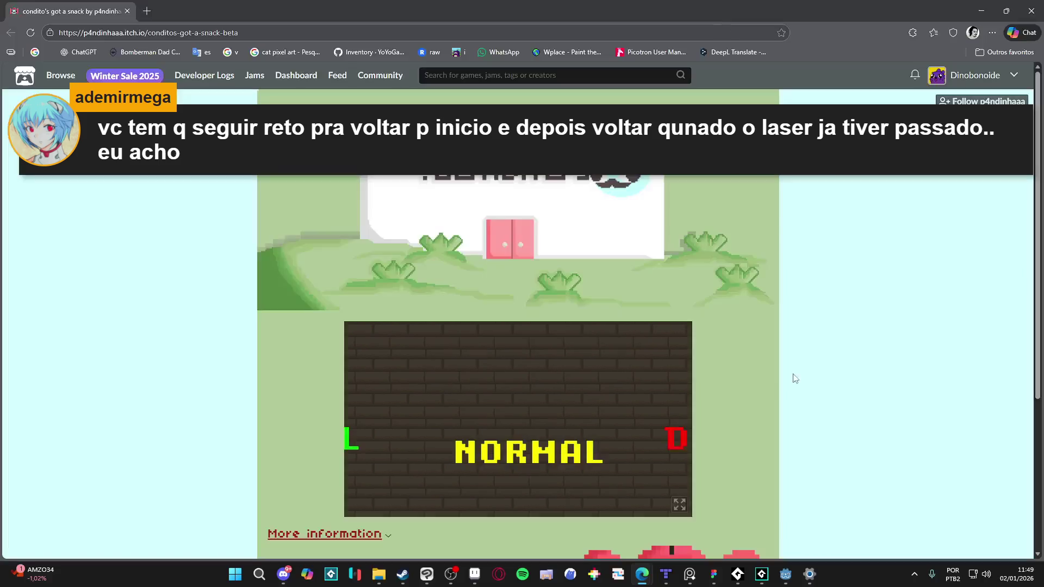
scroll(726, 265, down, 4)
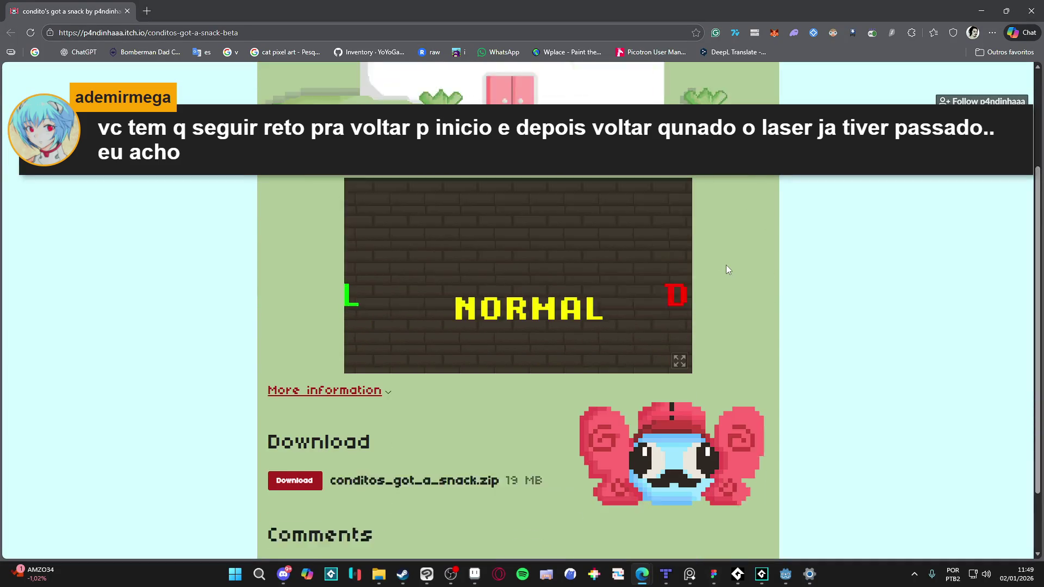
scroll(733, 220, up, 4)
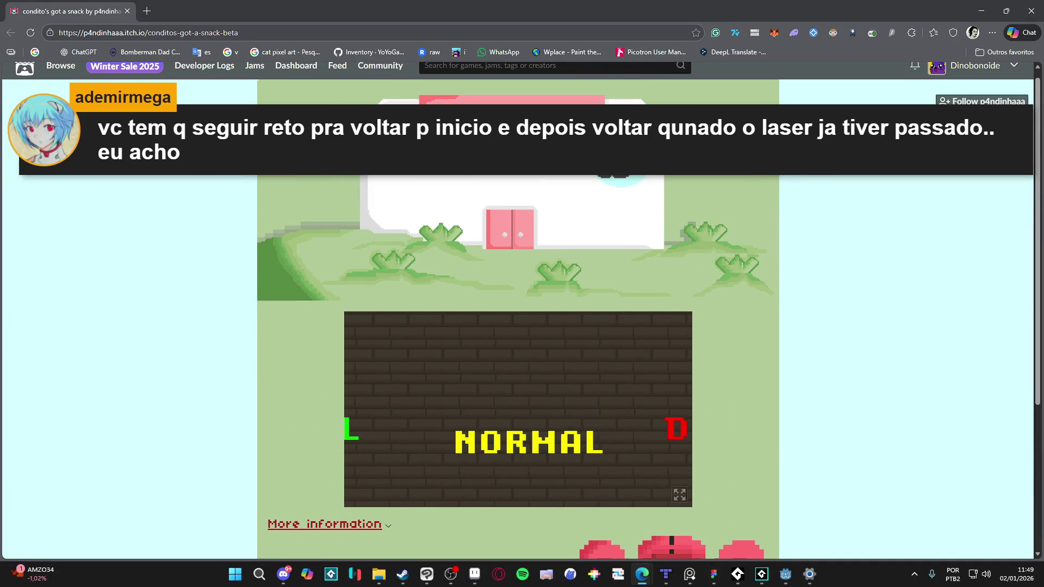
scroll(851, 210, down, 2)
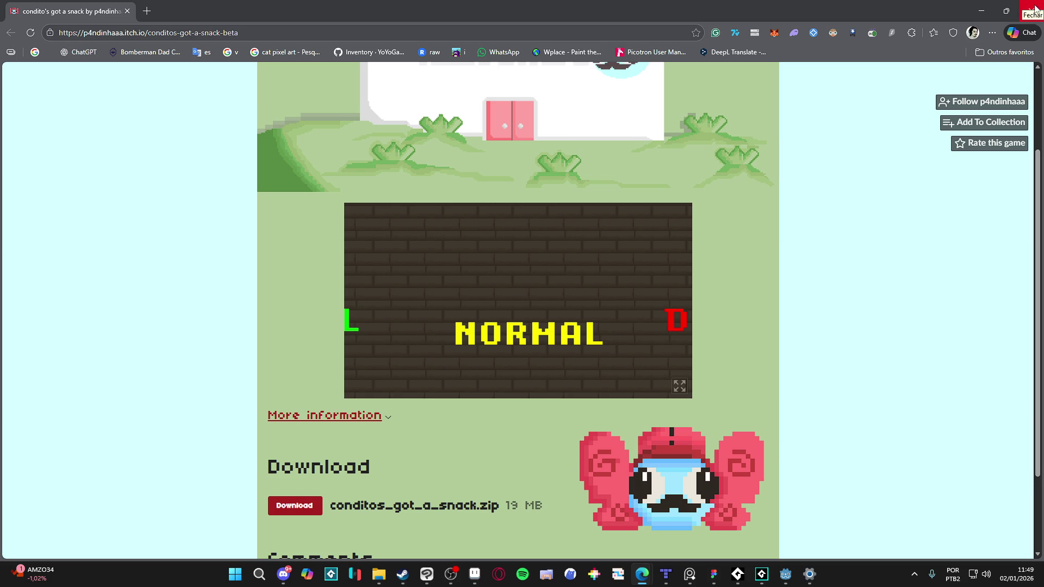
key(alt+Tab)
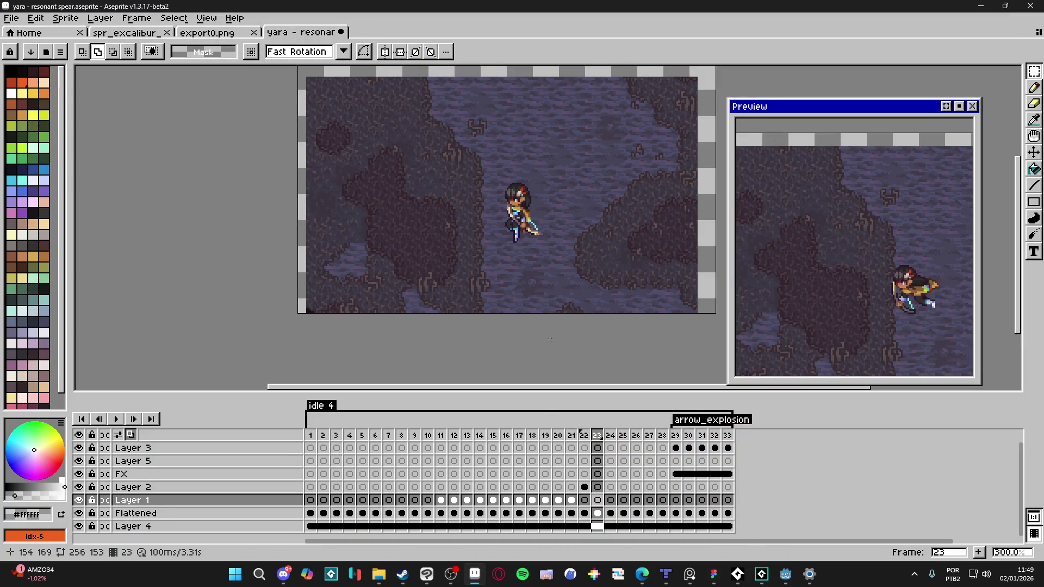
- Erase the white diagonal line from frame 22 with the Eraser
click(589, 440)
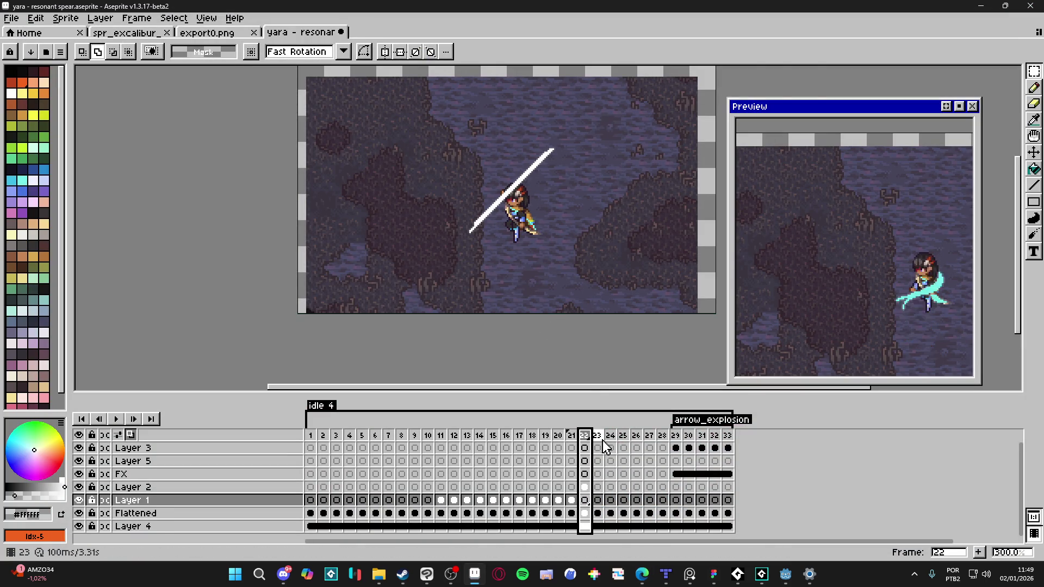
scroll(531, 174, up, 2)
key(Up)
key(e)
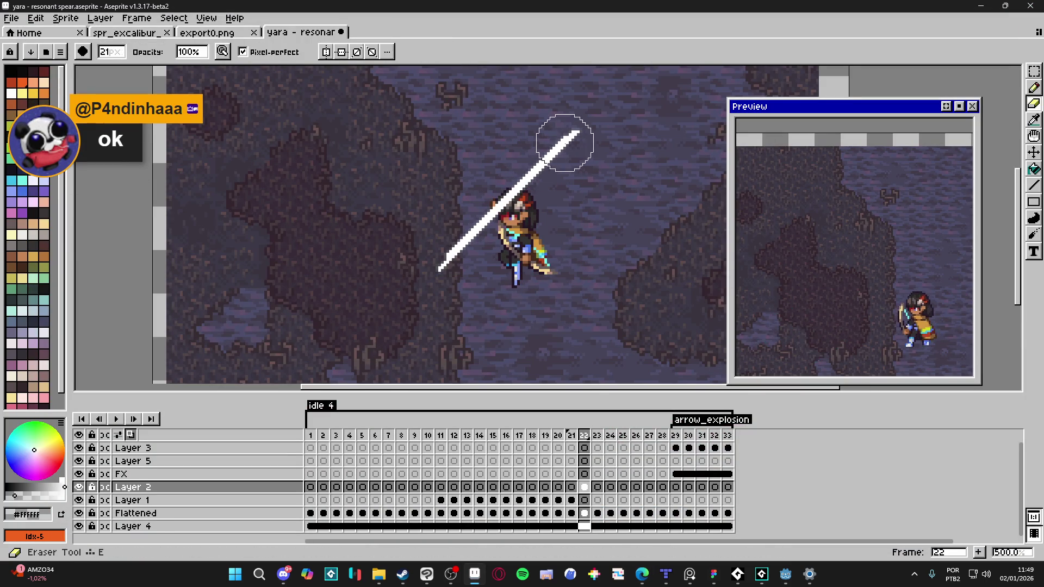
mouse_move(564, 143)
mouse_down()
mouse_move(560, 116)
mouse_move(408, 268)
mouse_up()
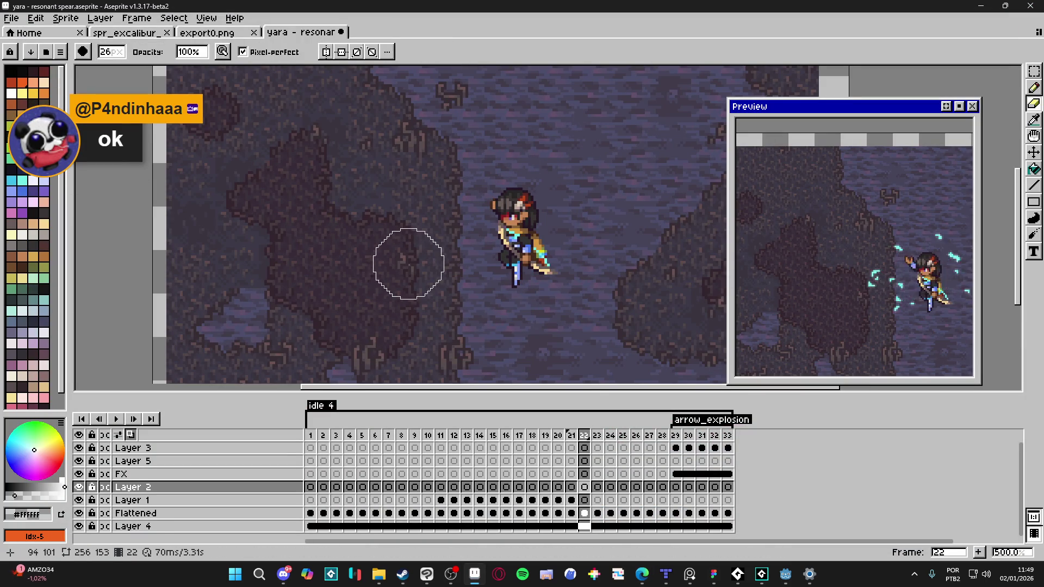
- Step through frames 21 to 24 to compare the animation, ending on frame 23
click(600, 440)
click(613, 446)
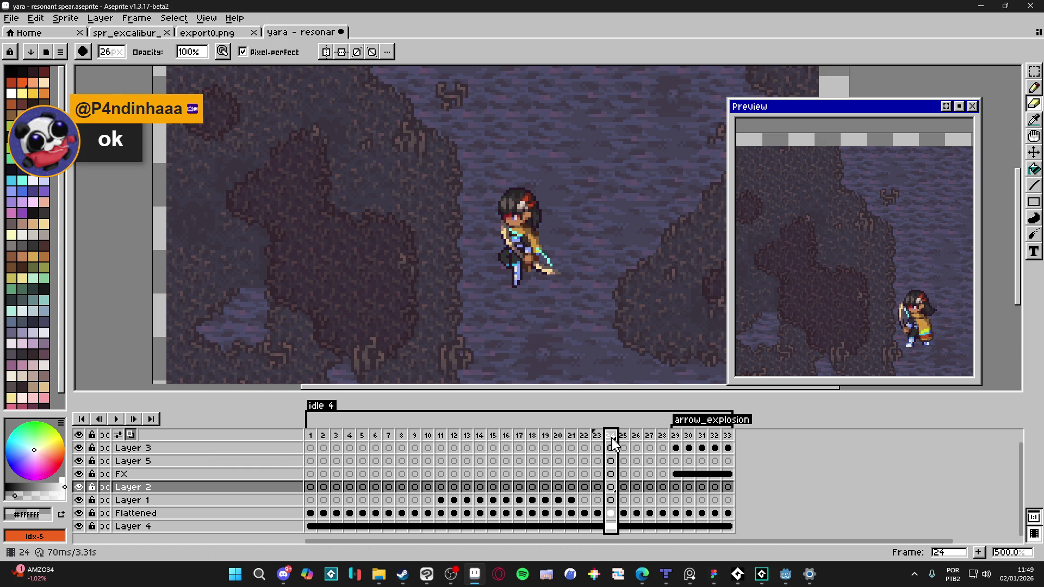
click(583, 438)
click(600, 442)
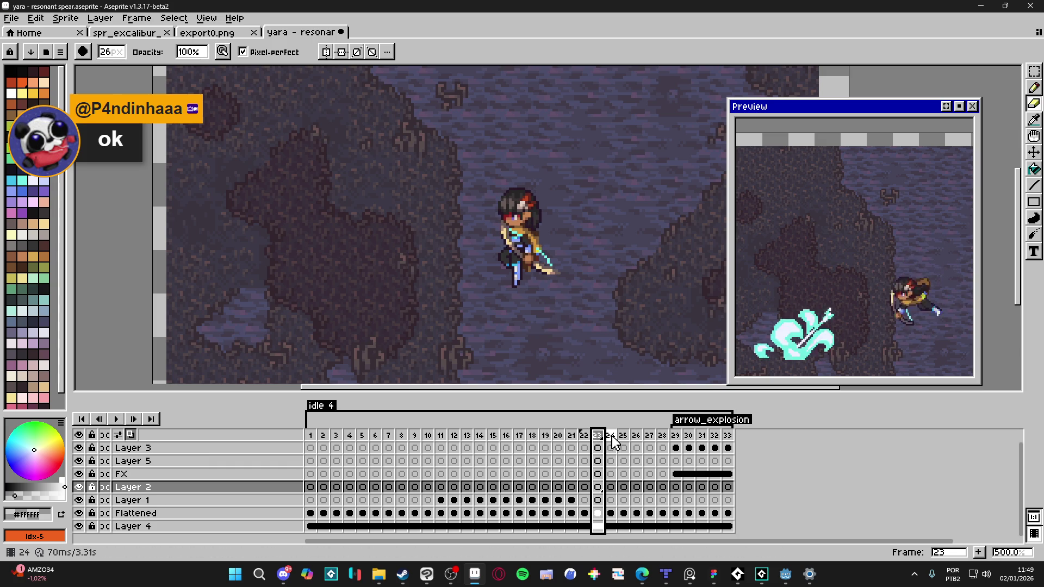
click(613, 441)
click(584, 441)
click(571, 440)
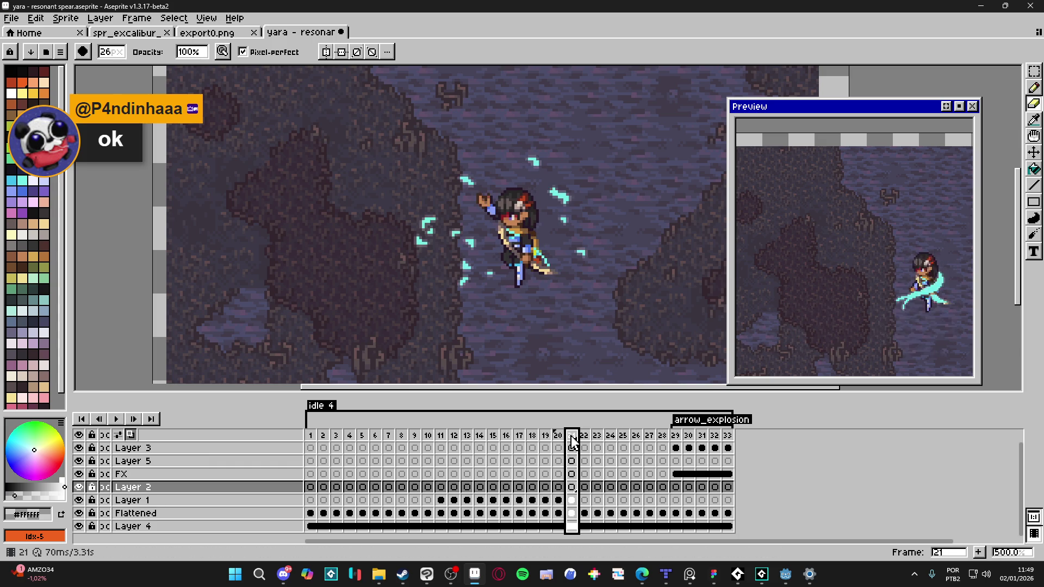
click(588, 441)
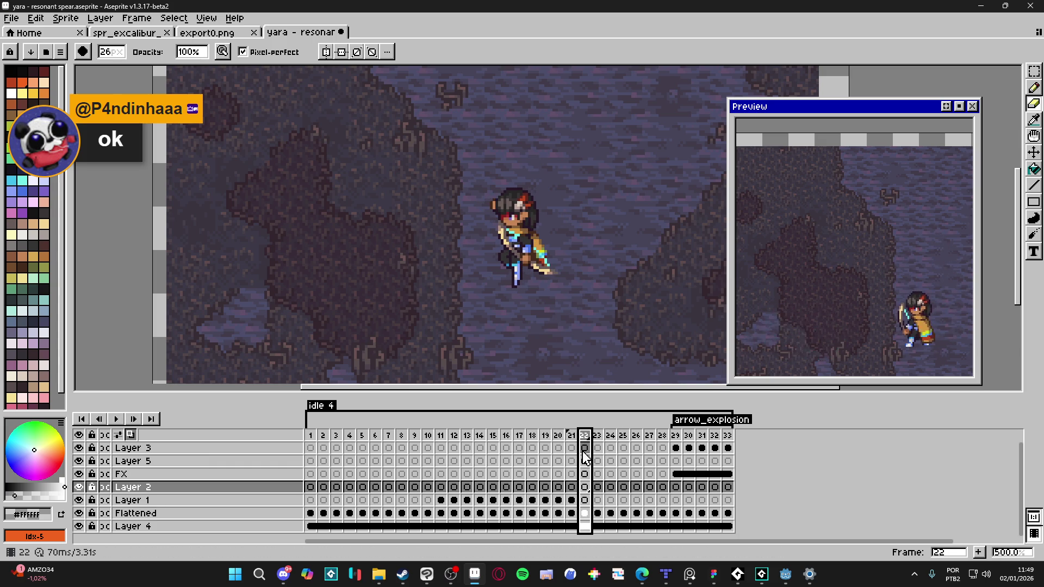
click(598, 436)
- Select Layer 2's cel on frame 23 and eyedrop the spear's cyan #73efe8
click(598, 487)
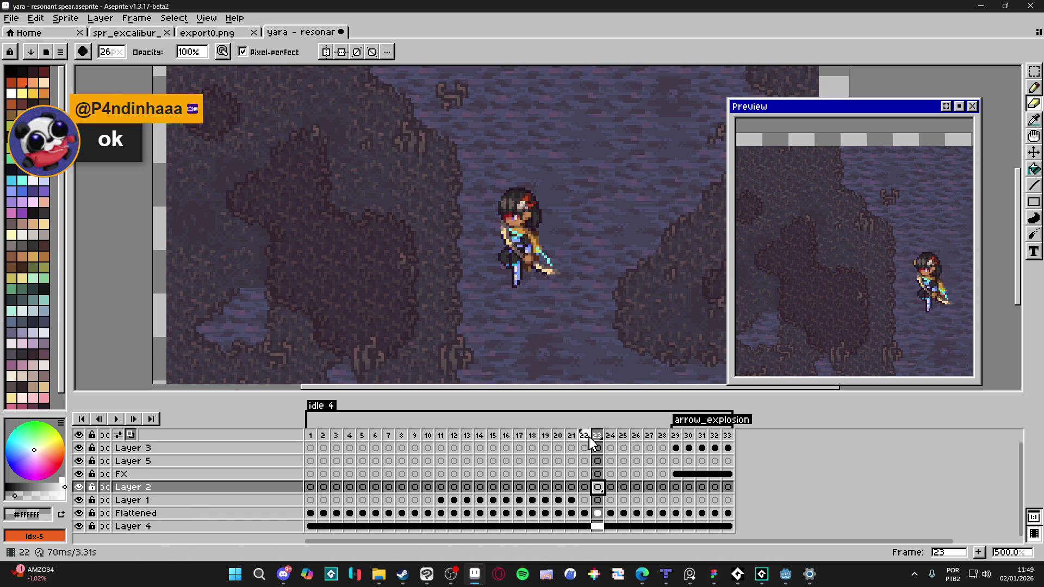
key(b)
scroll(531, 210, up, 5)
key(i)
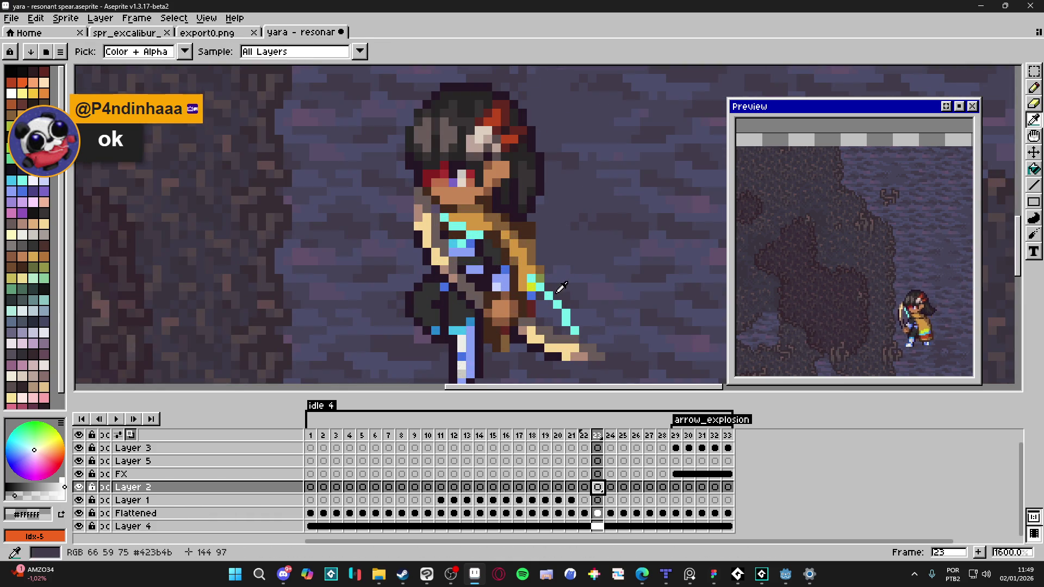
alt+click(552, 292)
scroll(555, 207, down, 4)
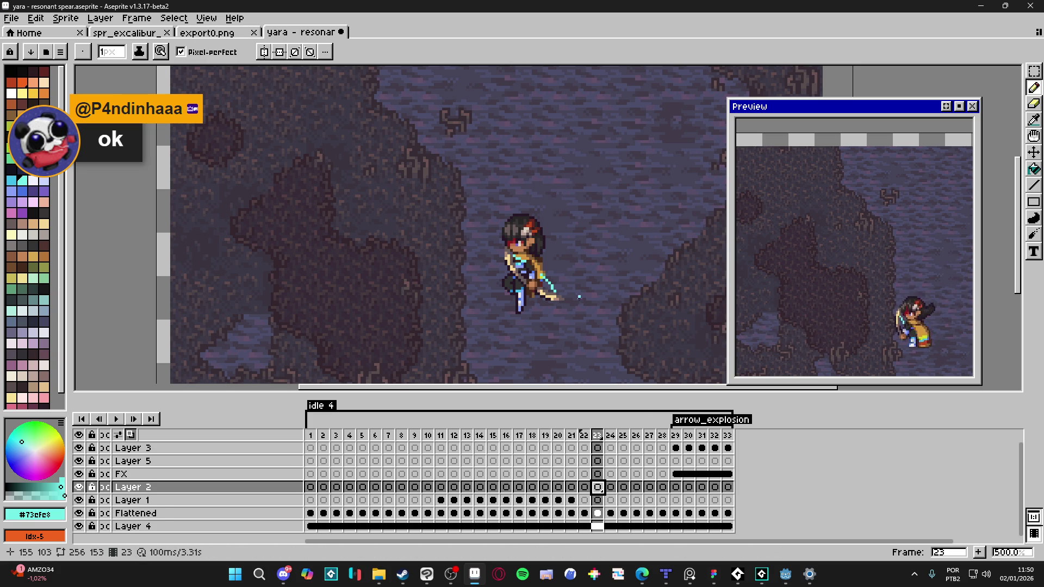
- On frame 29, move and marquee-select the spear, delete it, then undo
click(676, 435)
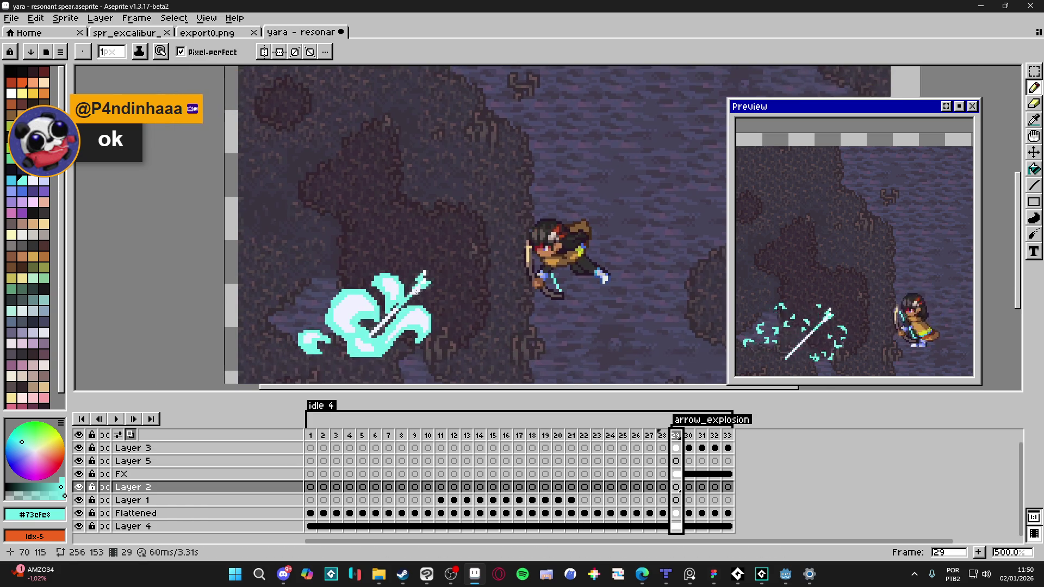
key(v)
drag(416, 290, 583, 173)
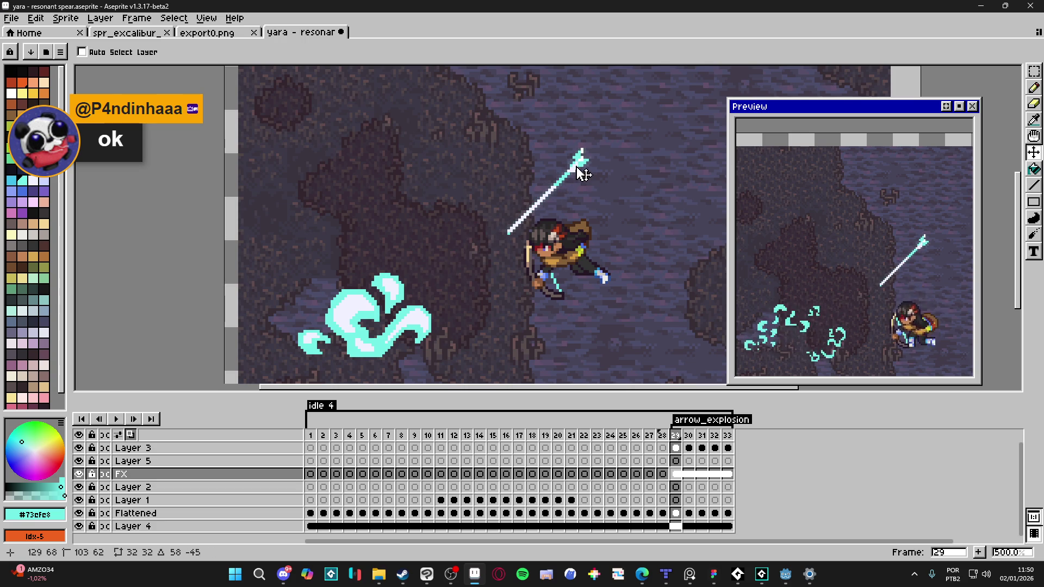
key(m)
drag(630, 118, 451, 272)
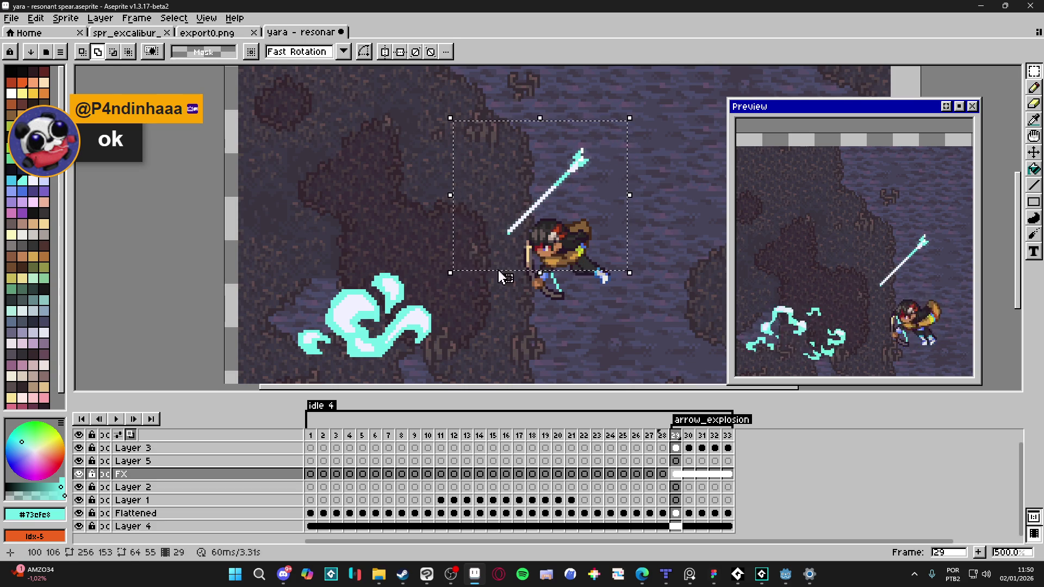
key(Delete)
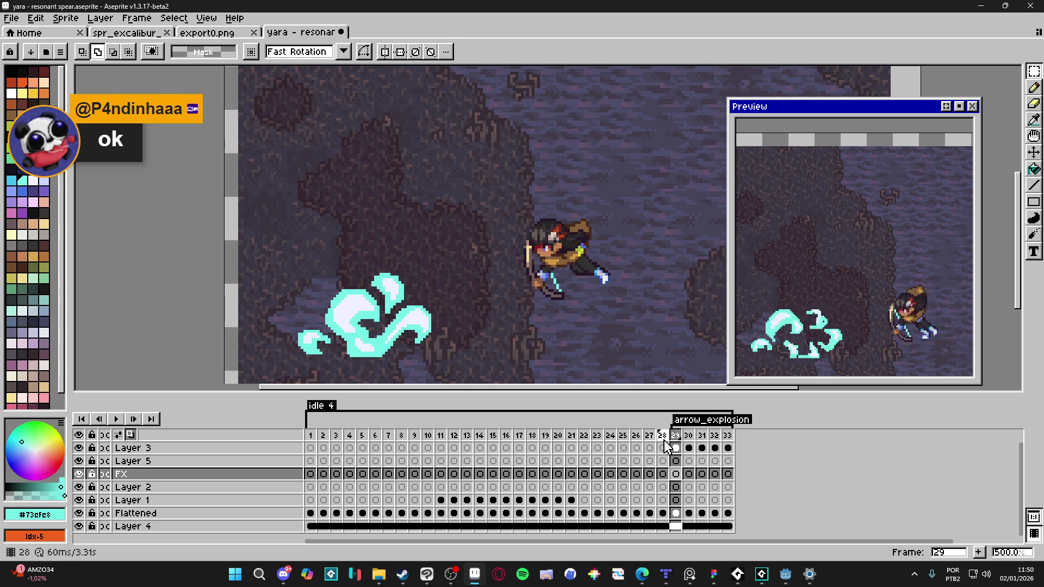
key(ctrl+z)
key(ctrl+z)
- Paste the spear onto frame 23 and position it diagonally across the character
click(664, 439)
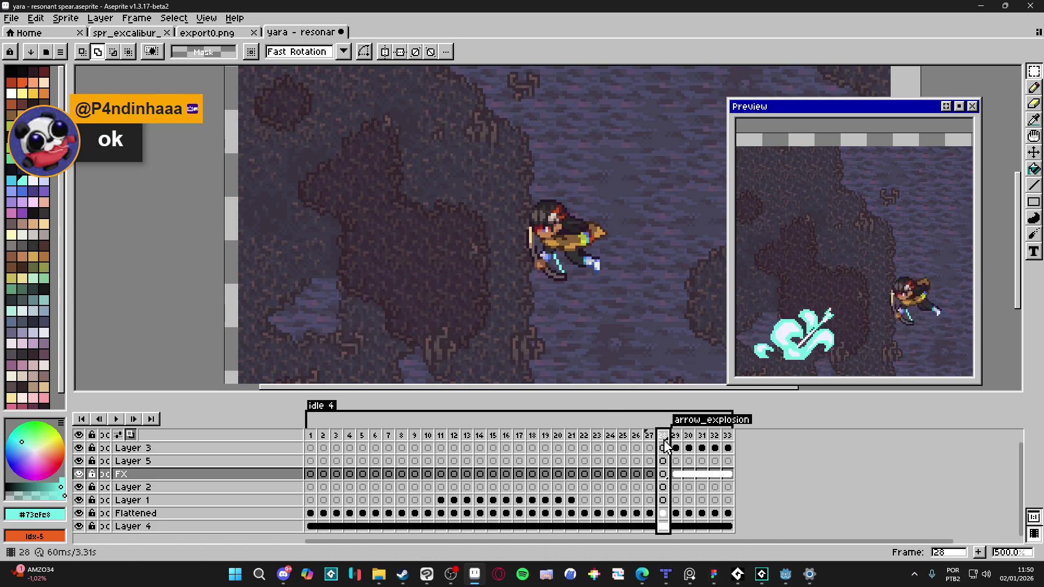
key(Left)
key(Left)
key(Left)
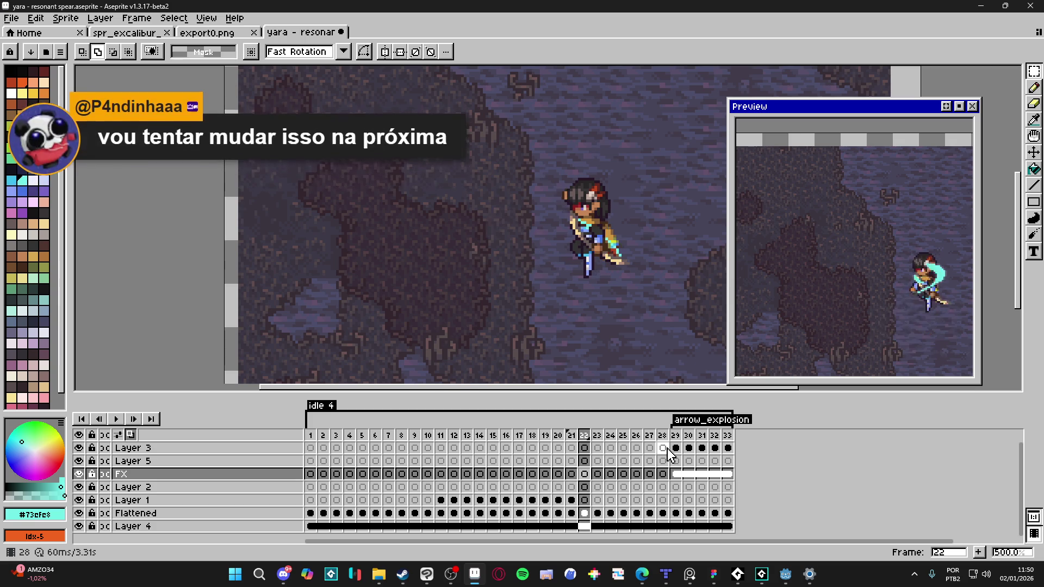
key(Right)
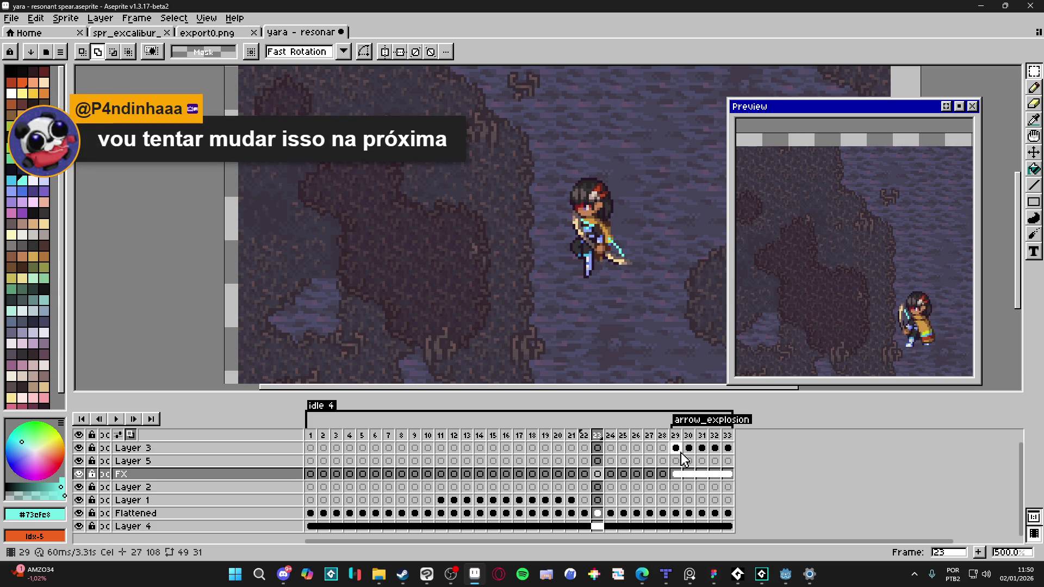
key(Right)
key(Right)
key(Left)
key(Left)
key(Left)
key(Right)
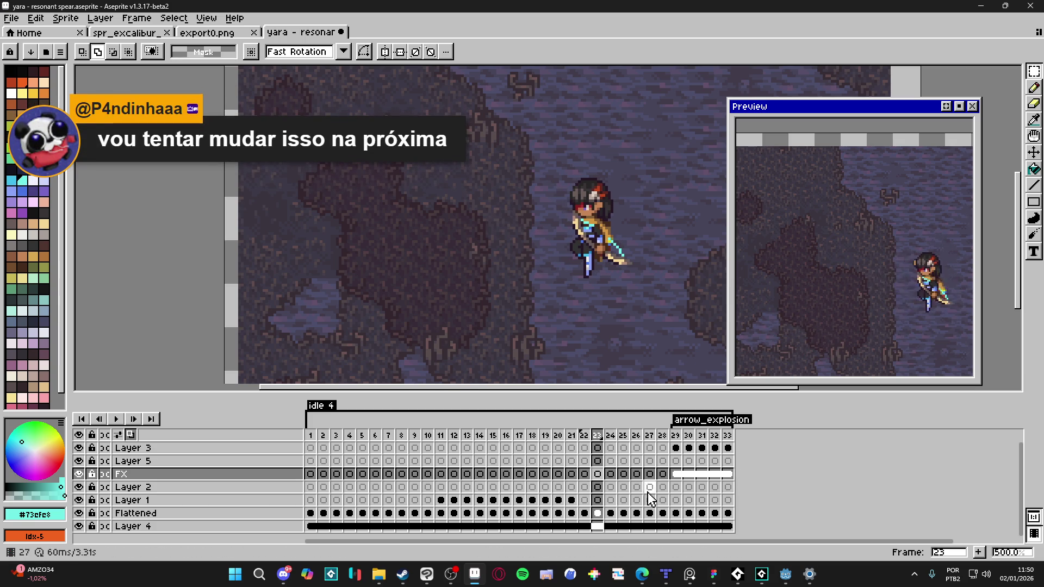
key(ctrl+v)
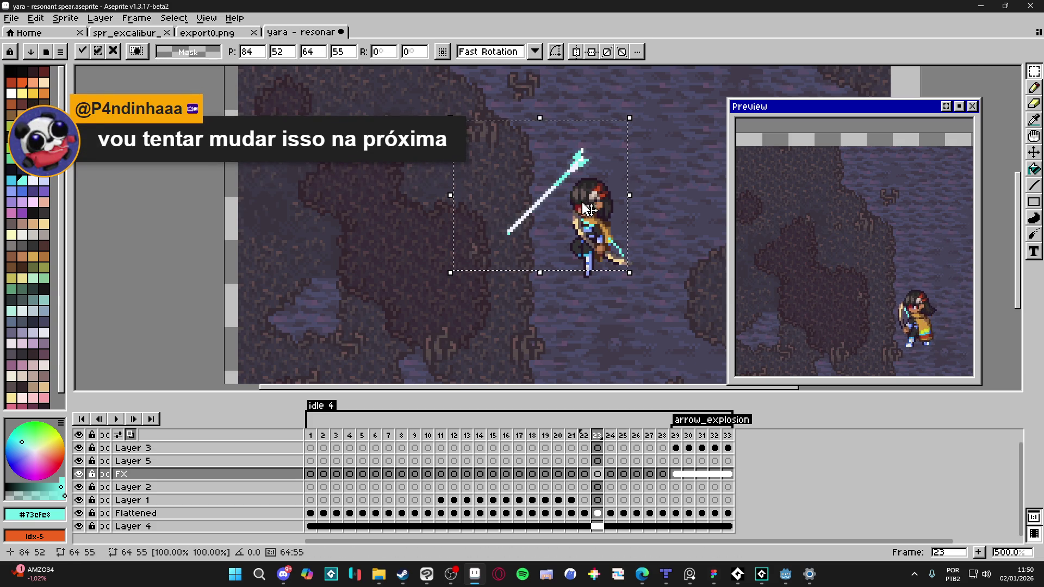
mouse_move(587, 209)
mouse_down()
mouse_move(620, 247)
mouse_move(624, 217)
mouse_up()
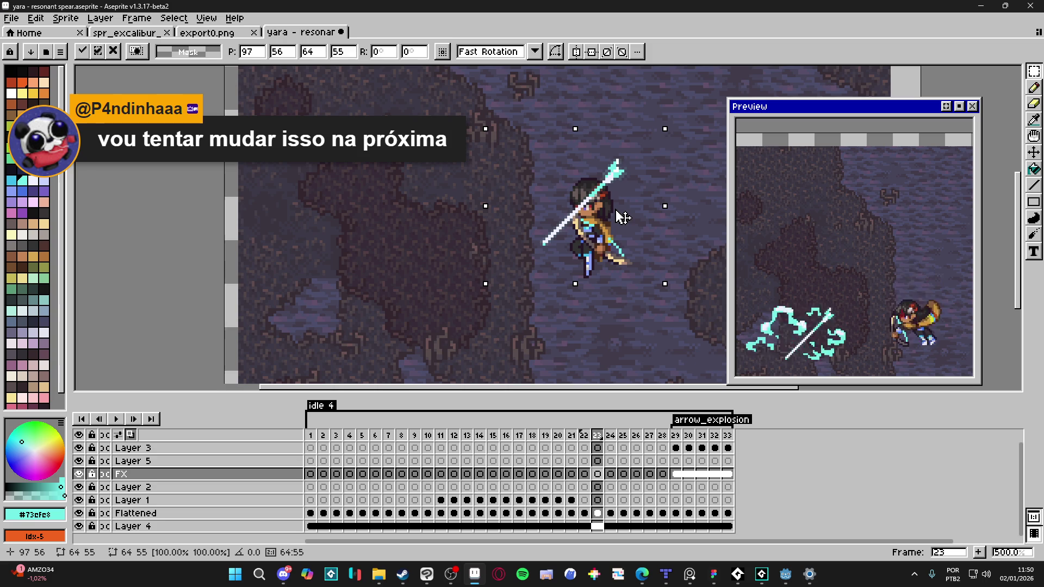
key(e)
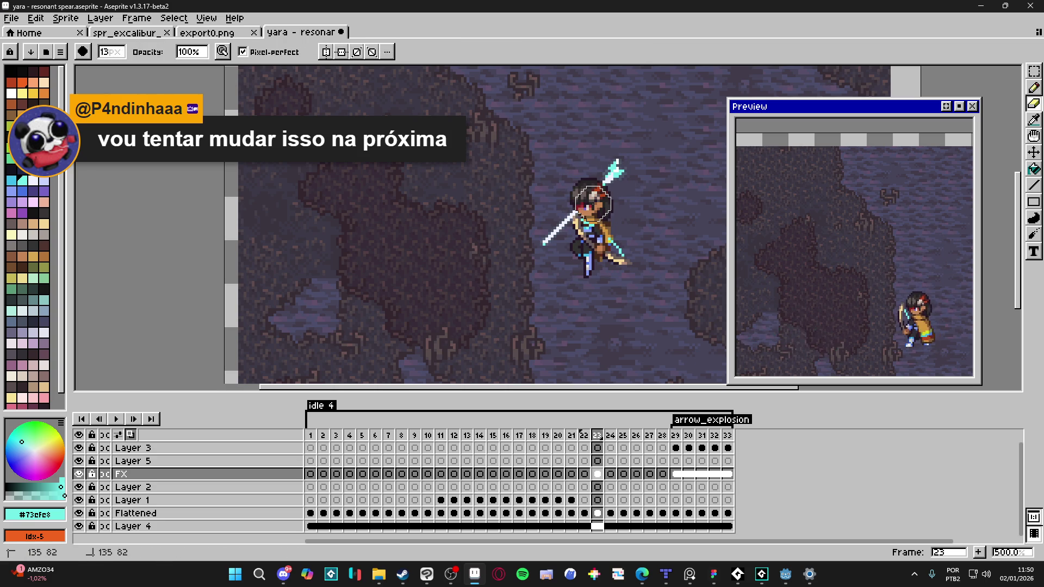
- Undo the last erase and flip between frames 22 and 23 to compare
key(ctrl+z)
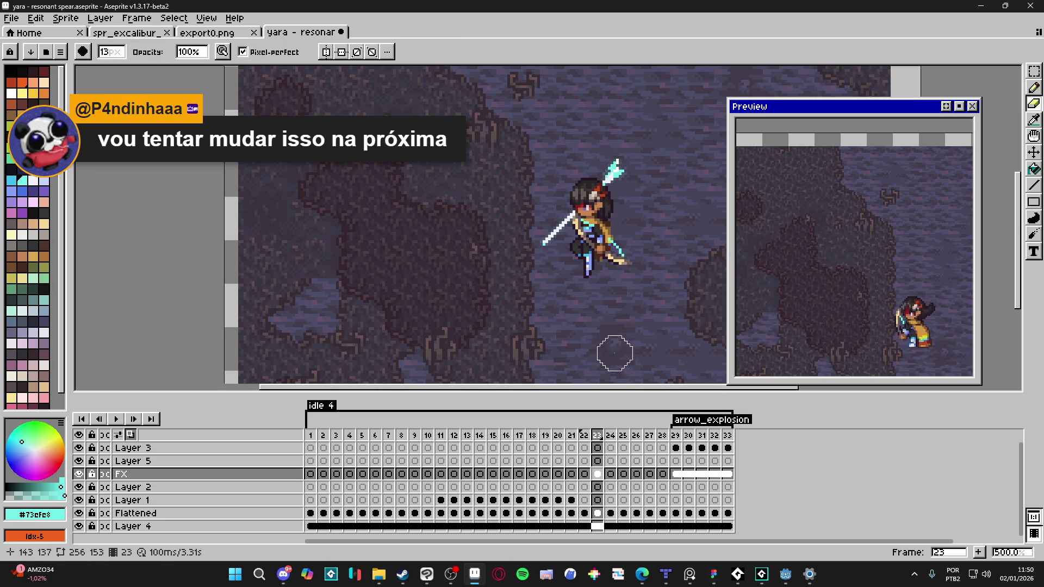
click(584, 435)
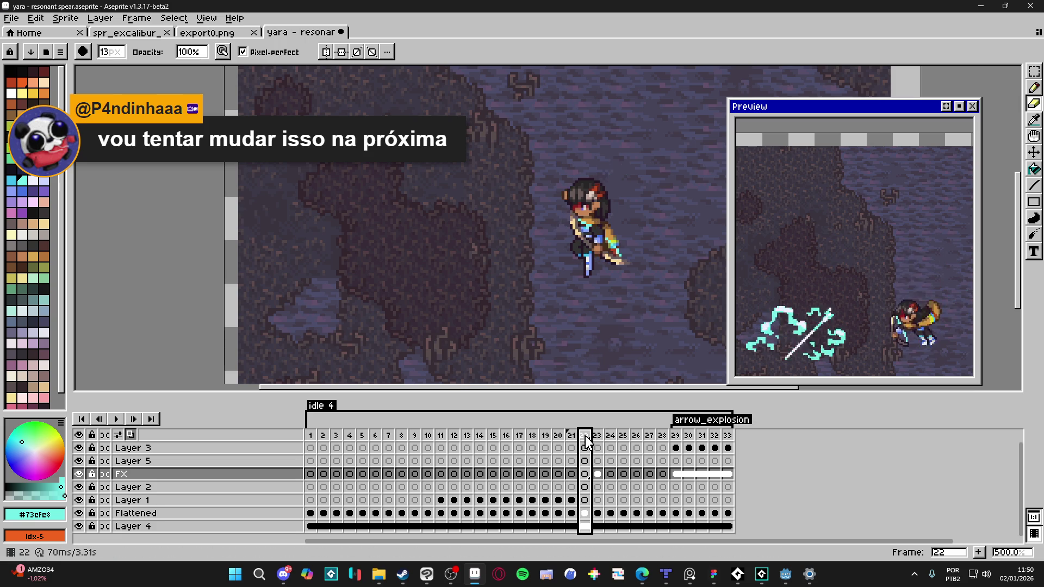
click(599, 436)
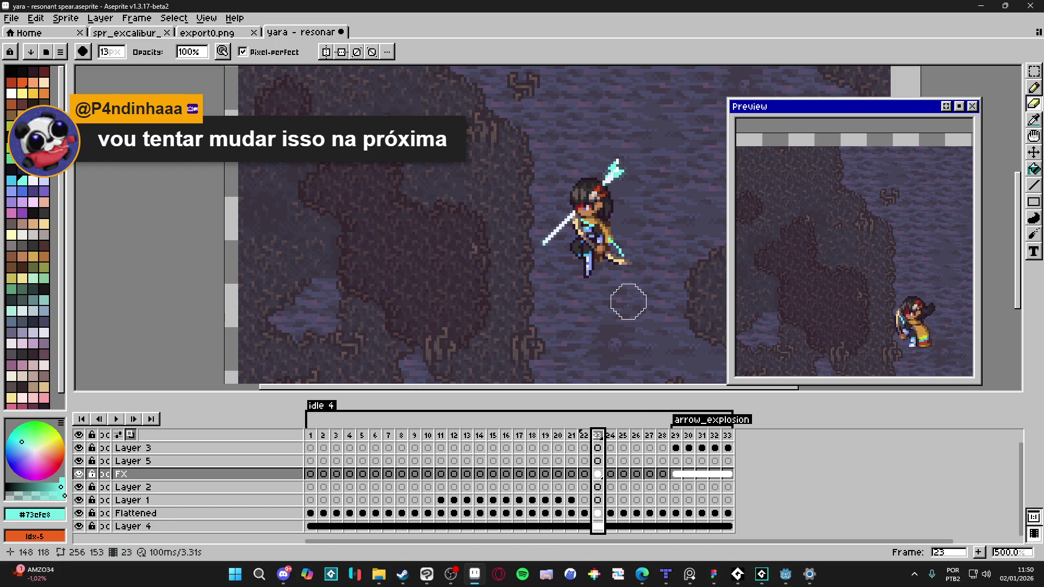
key(Left)
key(Right)
key(Left)
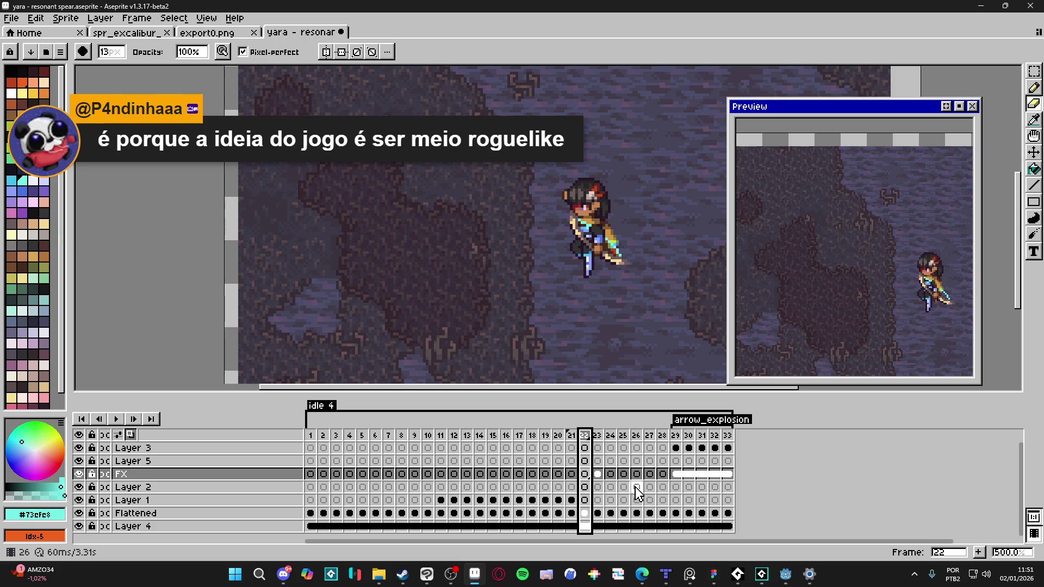
- Scrub across frames 21 to 24, ending on frame 23 with the spear
click(571, 435)
click(584, 435)
click(597, 435)
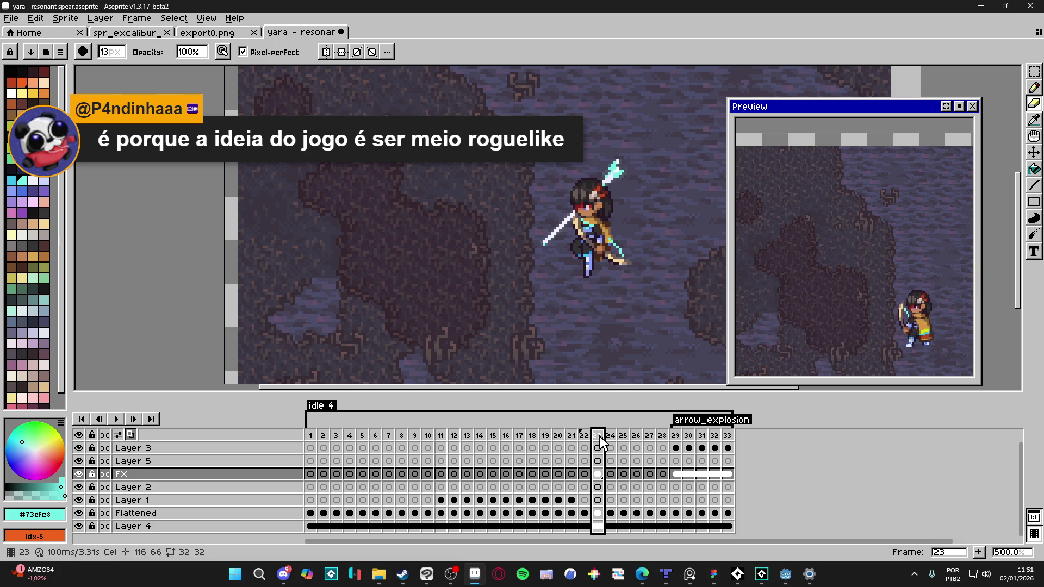
click(584, 437)
click(571, 436)
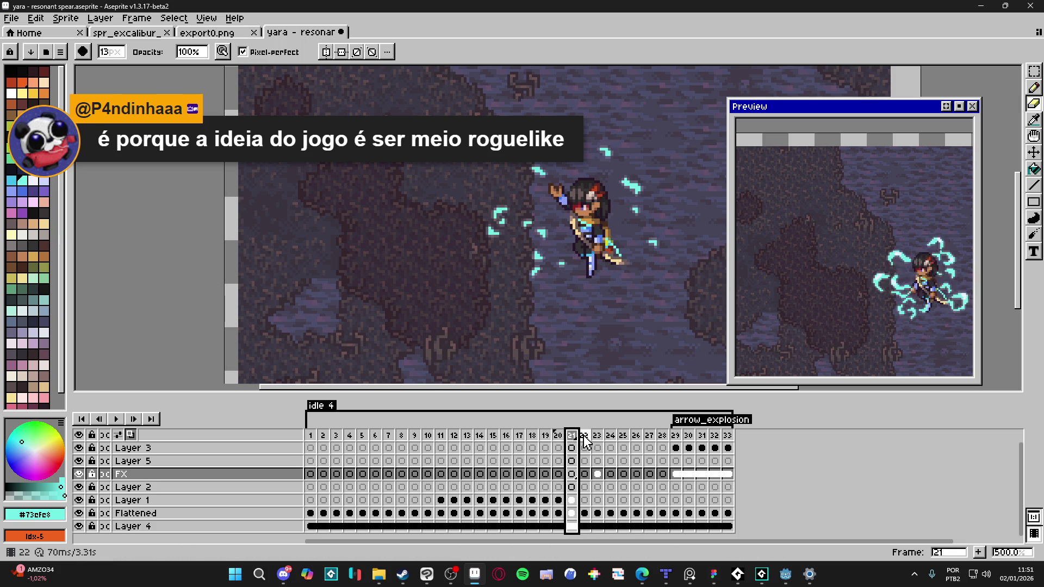
click(584, 436)
click(598, 438)
click(611, 438)
click(597, 438)
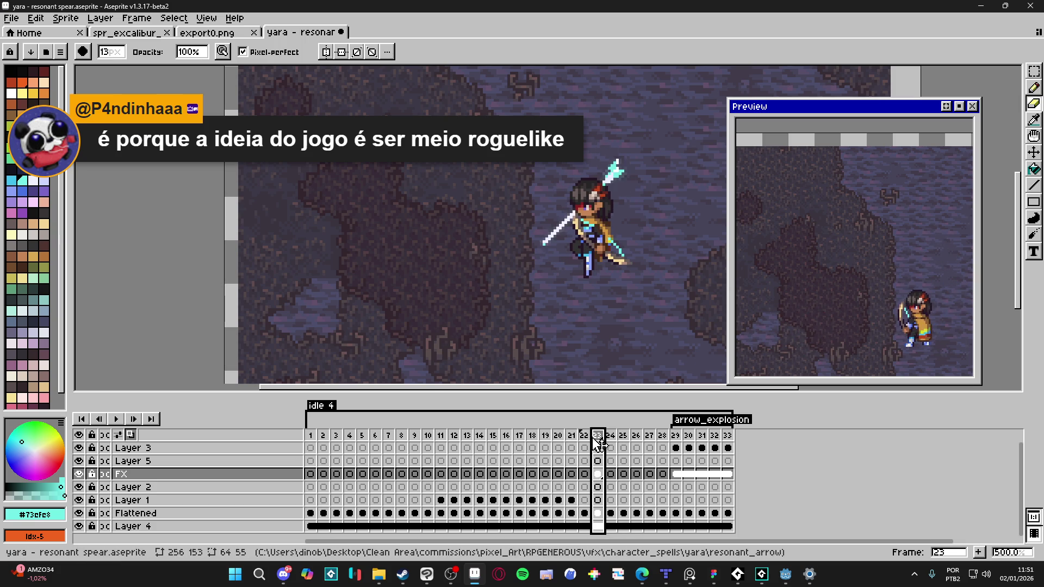
click(585, 437)
click(571, 439)
click(584, 439)
click(597, 440)
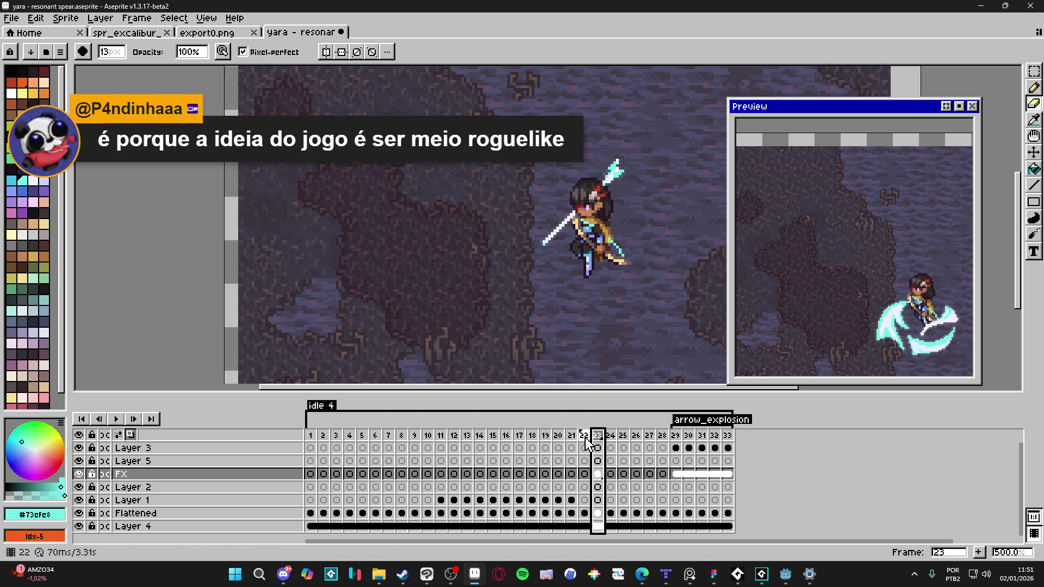
- Repeatedly compare frames 20 through 23, returning to frame 23's spear pose
click(585, 437)
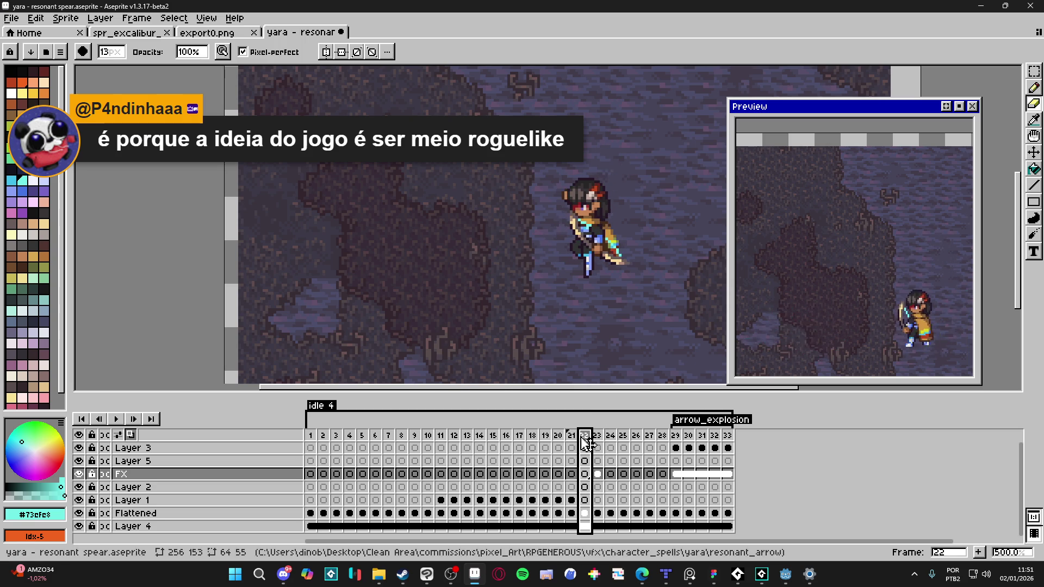
click(571, 438)
click(585, 438)
click(597, 439)
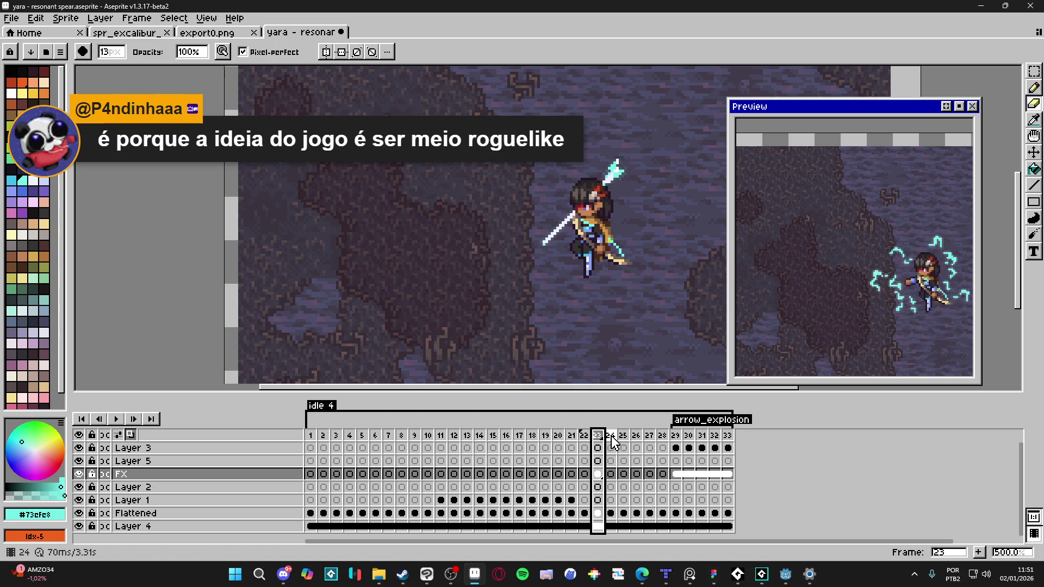
click(585, 439)
click(571, 438)
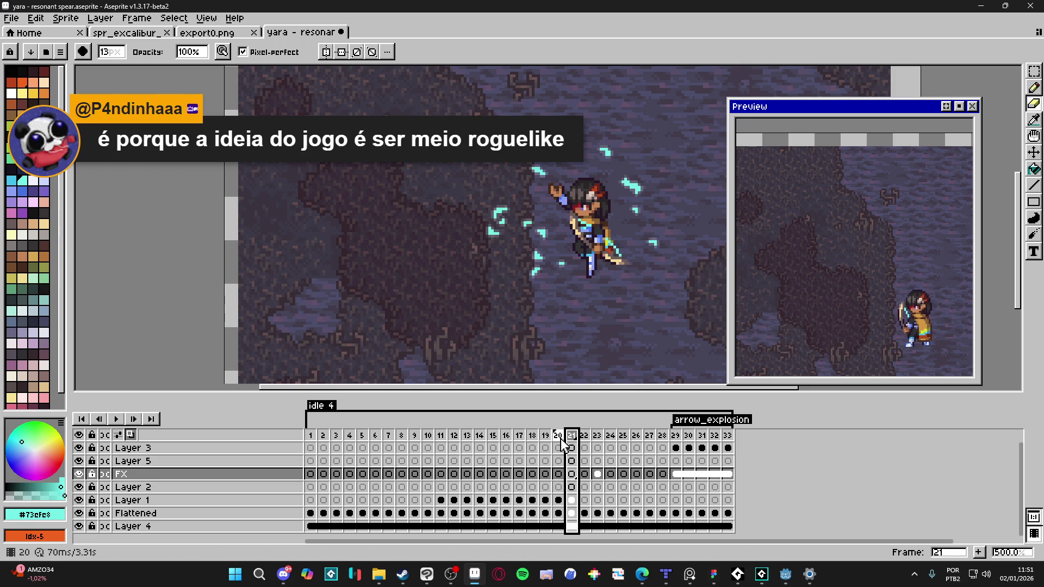
click(558, 439)
click(571, 438)
click(585, 438)
click(598, 438)
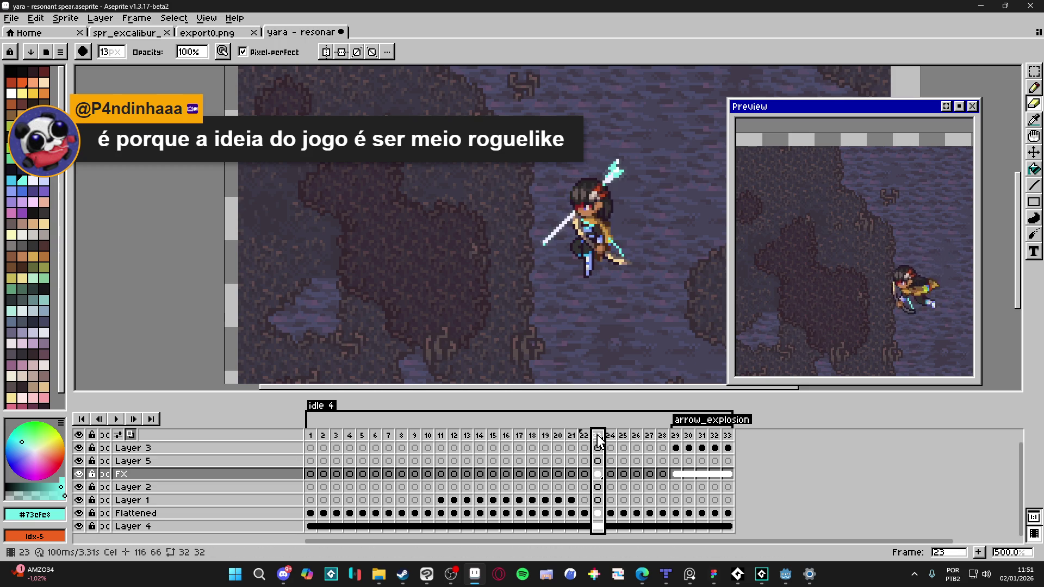
click(585, 438)
click(571, 438)
click(585, 438)
click(598, 438)
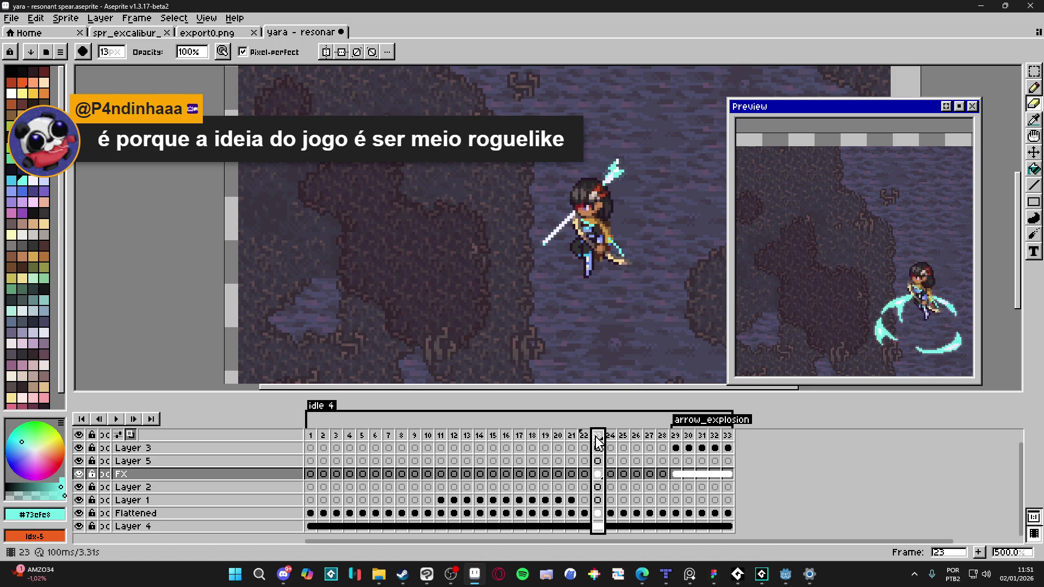
click(585, 438)
click(571, 439)
click(584, 438)
click(598, 438)
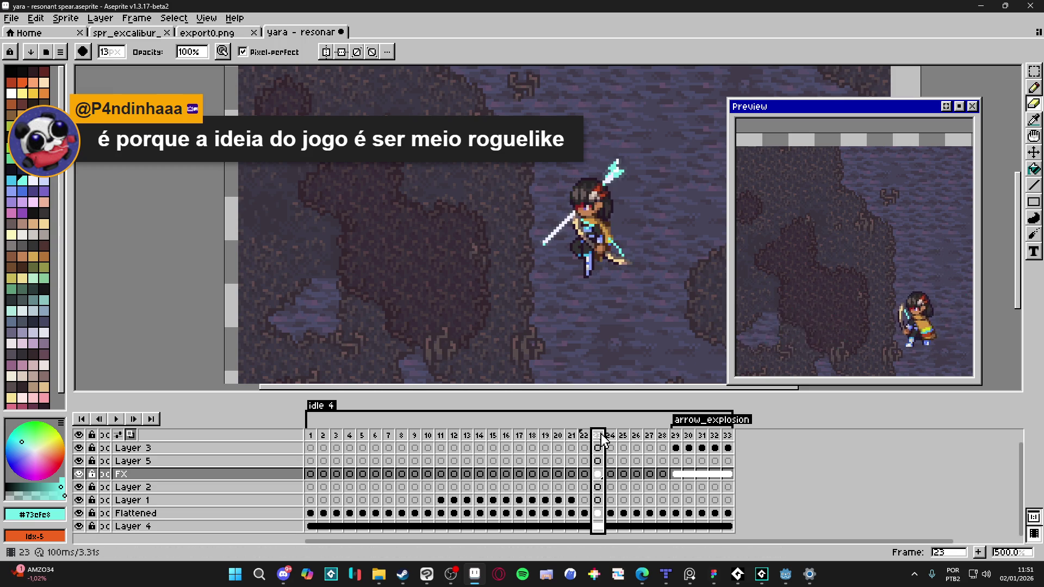
- Compare frames 22 to 24 back and forth, finishing on frame 24's pose
click(610, 438)
click(597, 439)
click(585, 438)
click(597, 439)
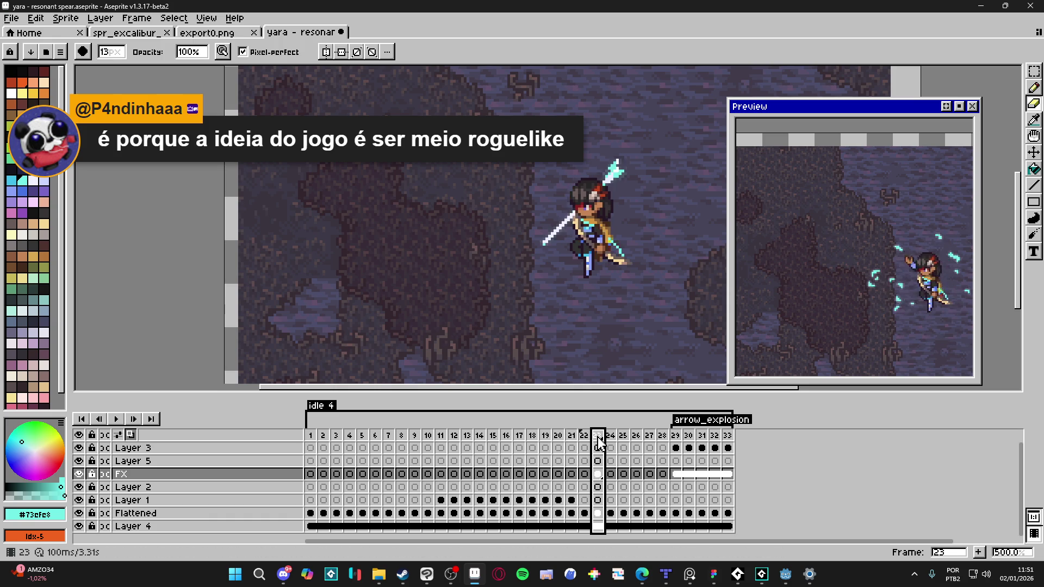
click(611, 440)
click(598, 440)
click(585, 439)
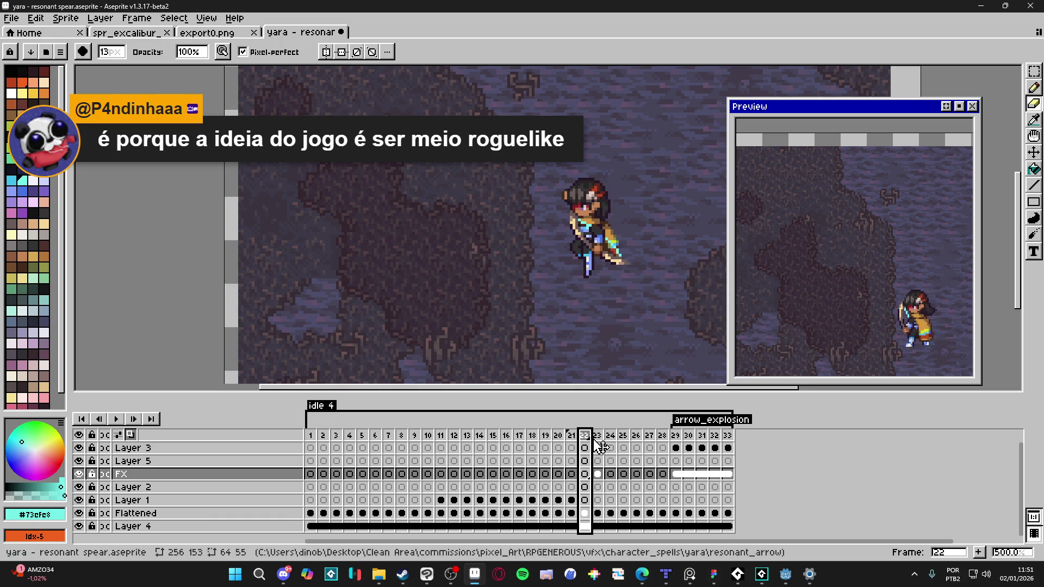
click(597, 439)
click(610, 440)
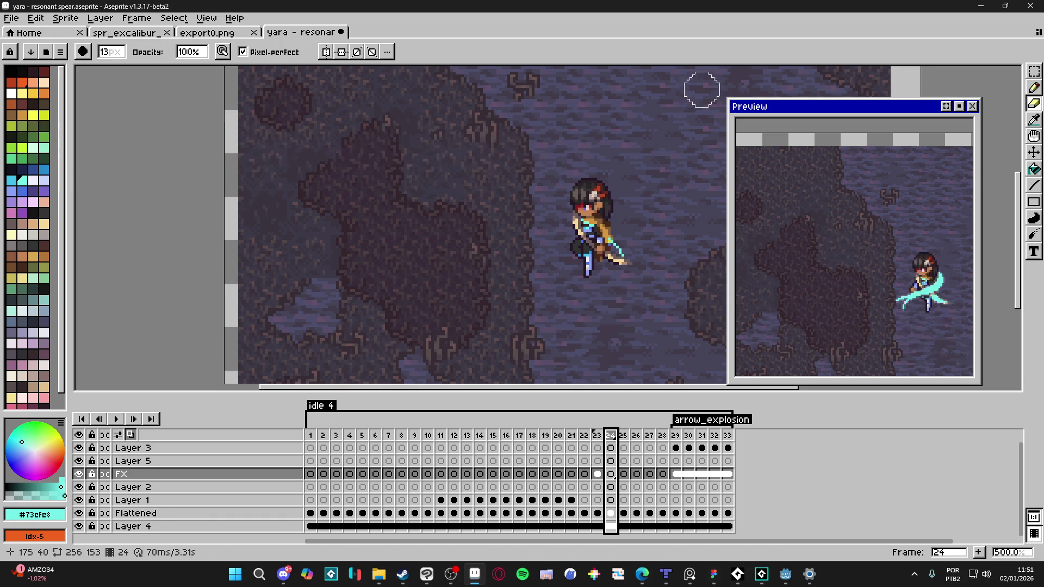
- Step from frame 21 through explosion frames to 31, back to 23 and 16, zooming out to 300%
click(574, 439)
drag(579, 441, 579, 460)
key(Right)
key(Right)
key(Right)
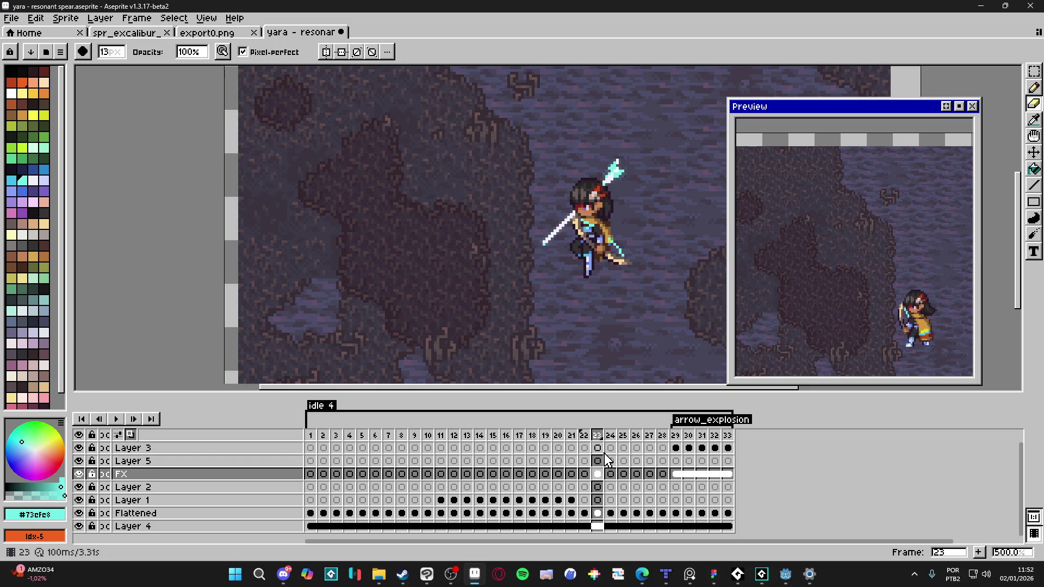
key(Right)
key(Right)
key(Right)
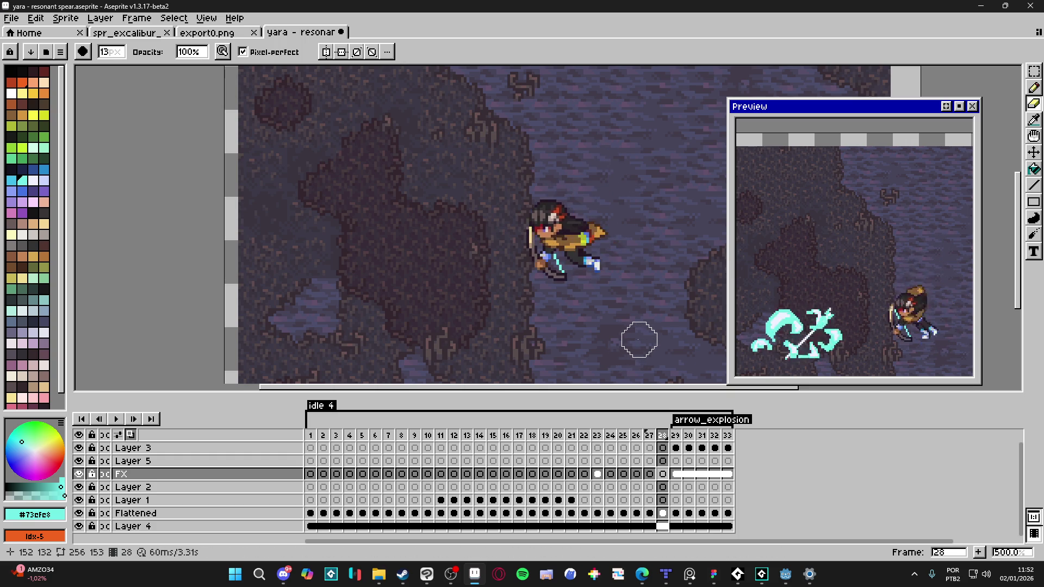
key(Right)
key(Right)
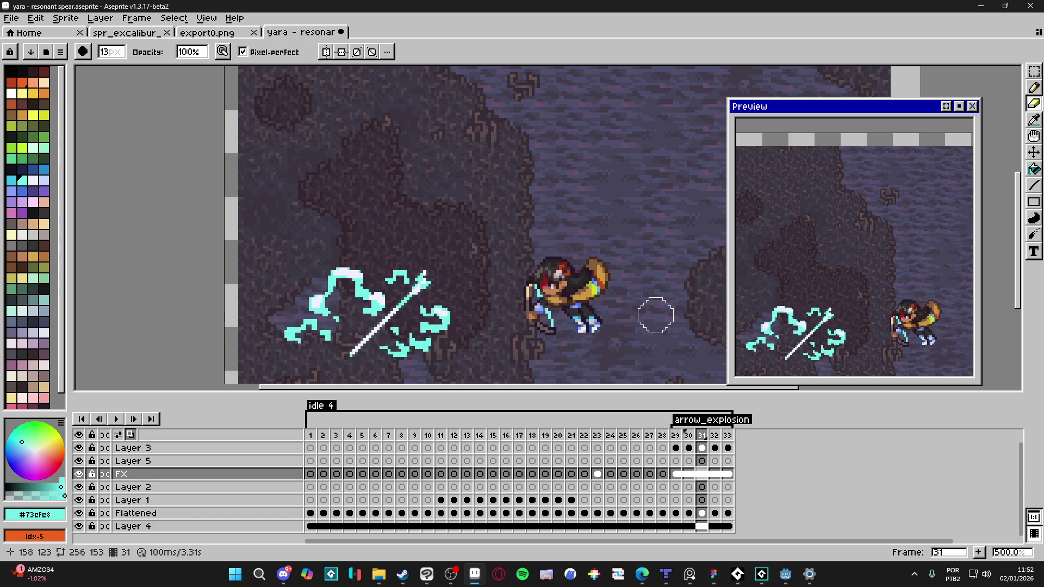
key(Left)
key(Left)
key(Left)
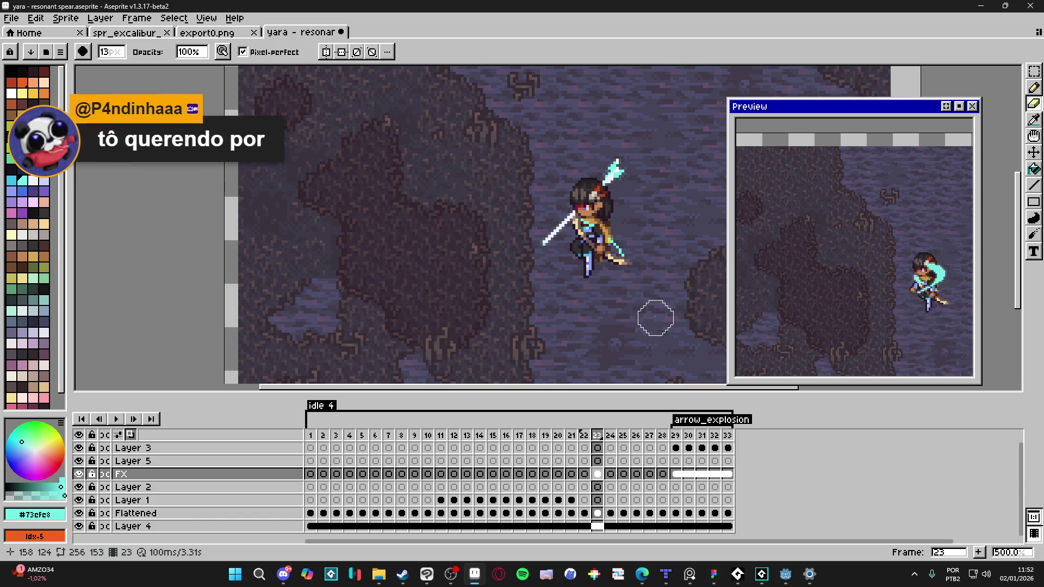
key(Left)
key(Left)
key(Left)
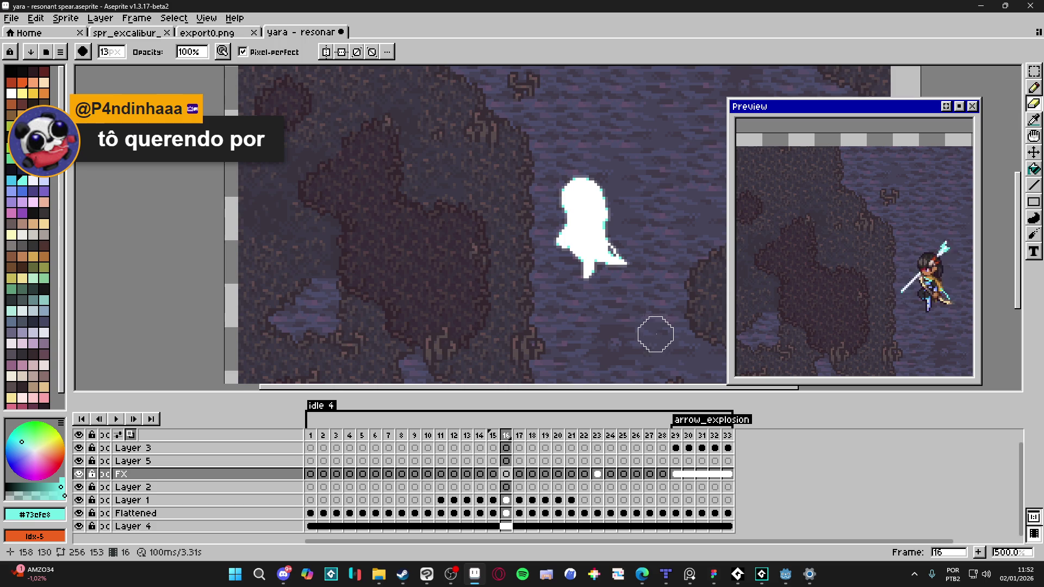
scroll(667, 287, down, 2)
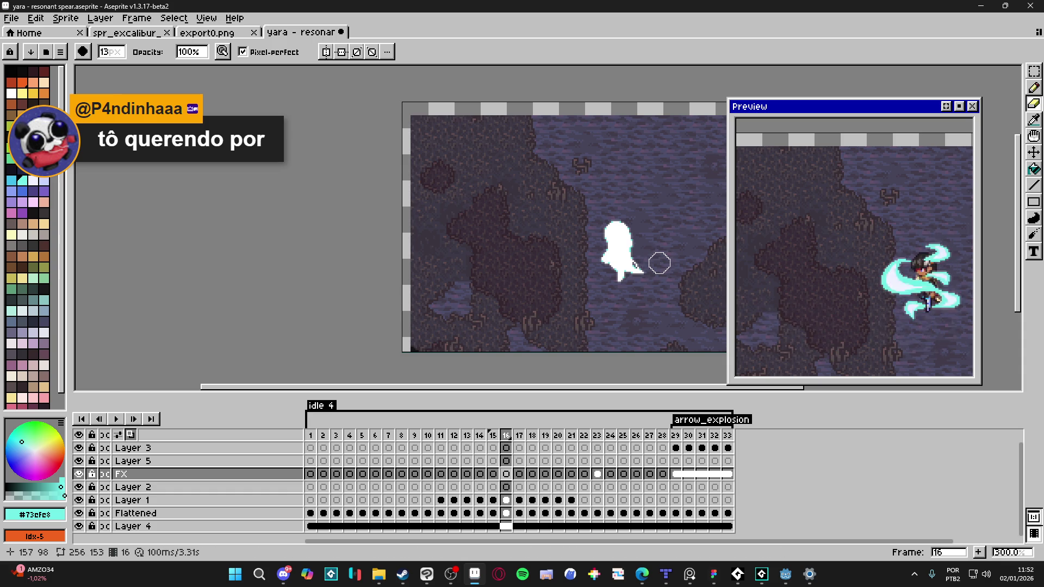
- Play the animation from the first frame with the character recentred to watch the FX loop
drag(670, 279, 529, 279)
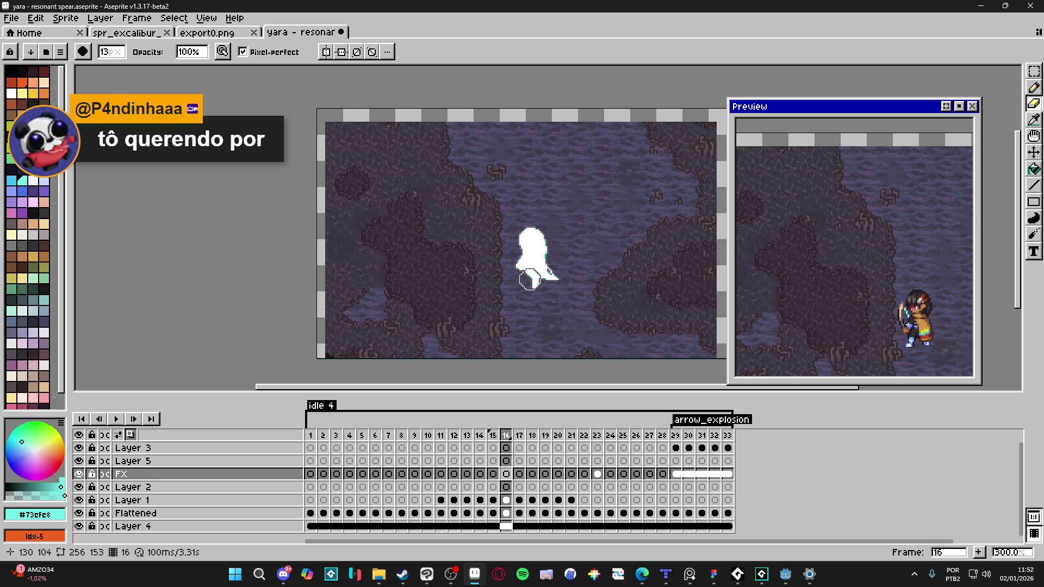
click(310, 438)
click(113, 423)
scroll(599, 312, up, 1)
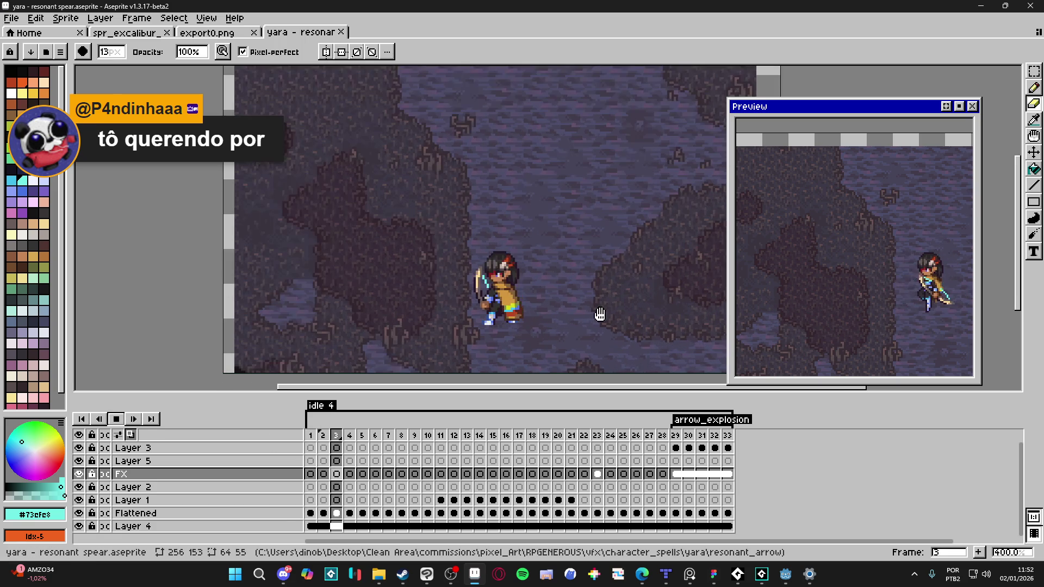
drag(602, 321, 587, 345)
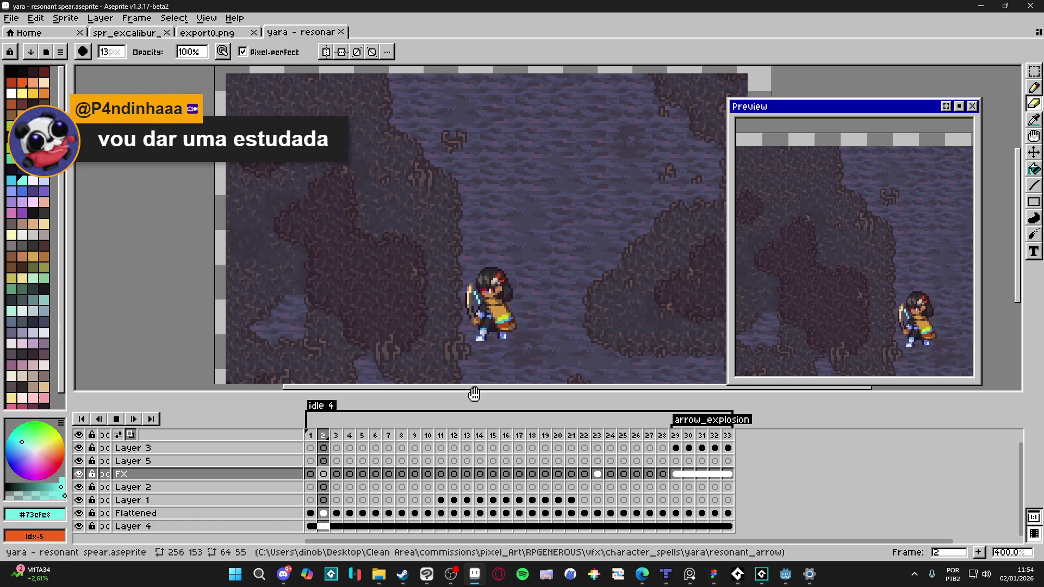
scroll(518, 292, down, 1)
scroll(518, 292, up, 1)
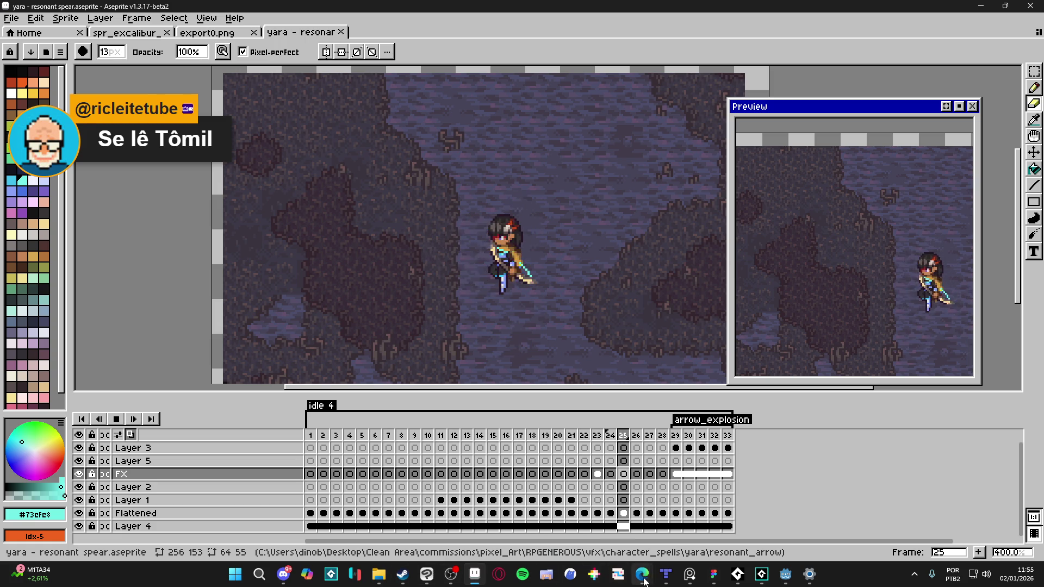
mouse_move(643, 574)
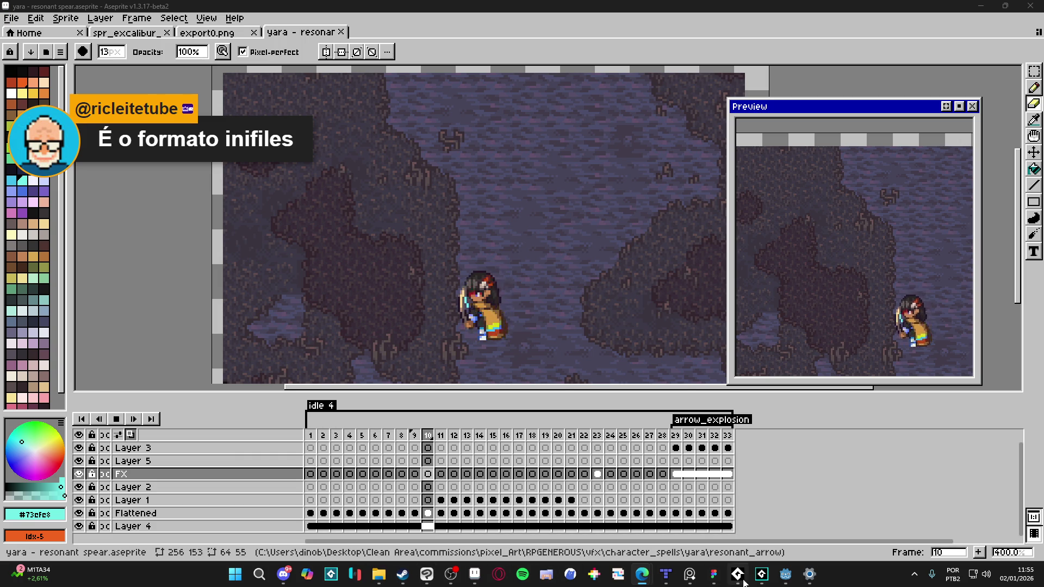
- In GameMaker, open the Create event of Objects > _Debugger > obj_tester_clock
click(762, 575)
scroll(960, 220, up, 10)
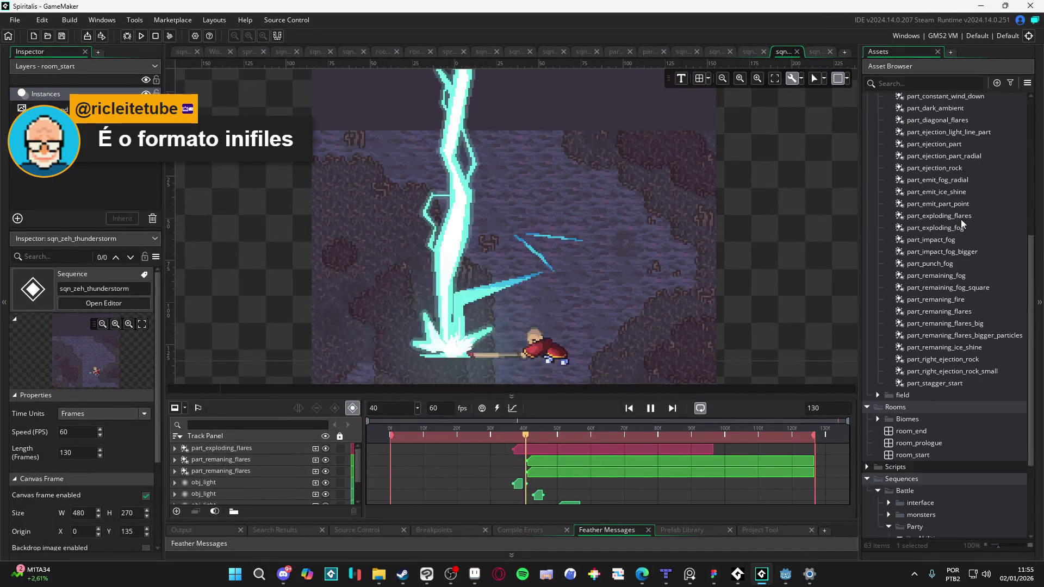
click(871, 234)
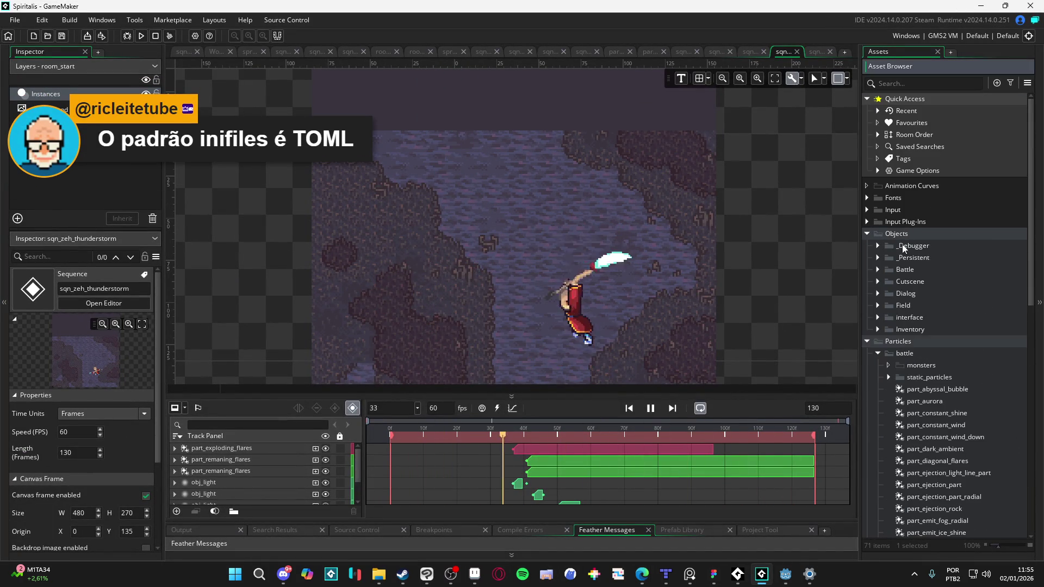
click(878, 246)
double_click(924, 257)
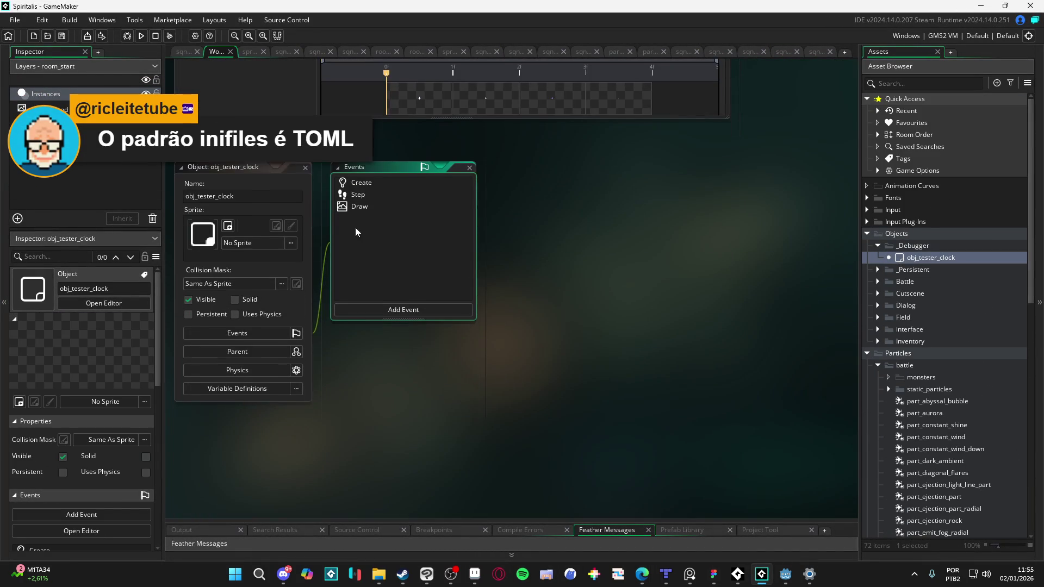
double_click(391, 181)
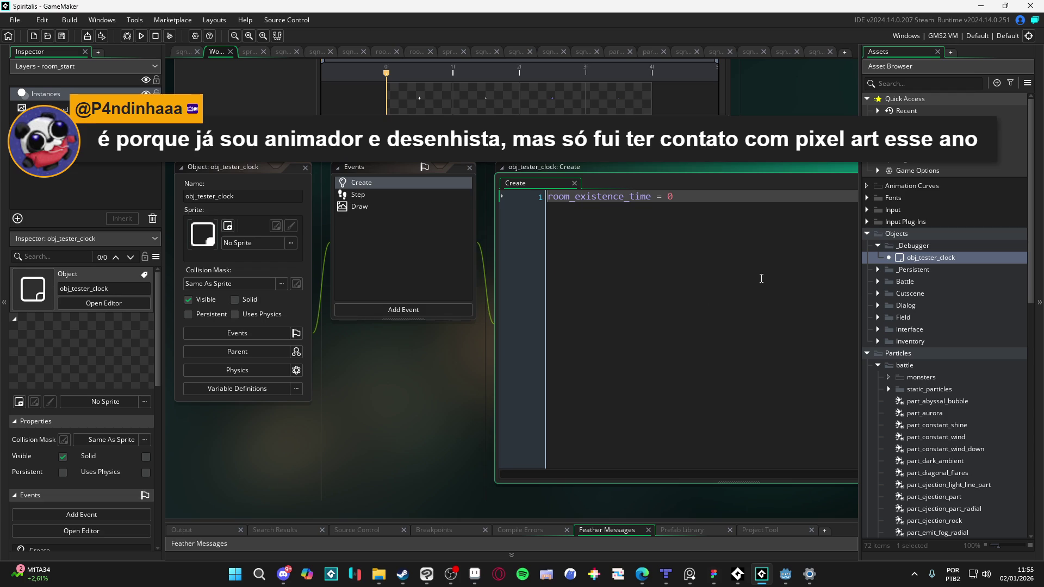
- Add an ini_write_real() call below the existing code and bring up its manual page
key(Return)
key(Return)
key(Return)
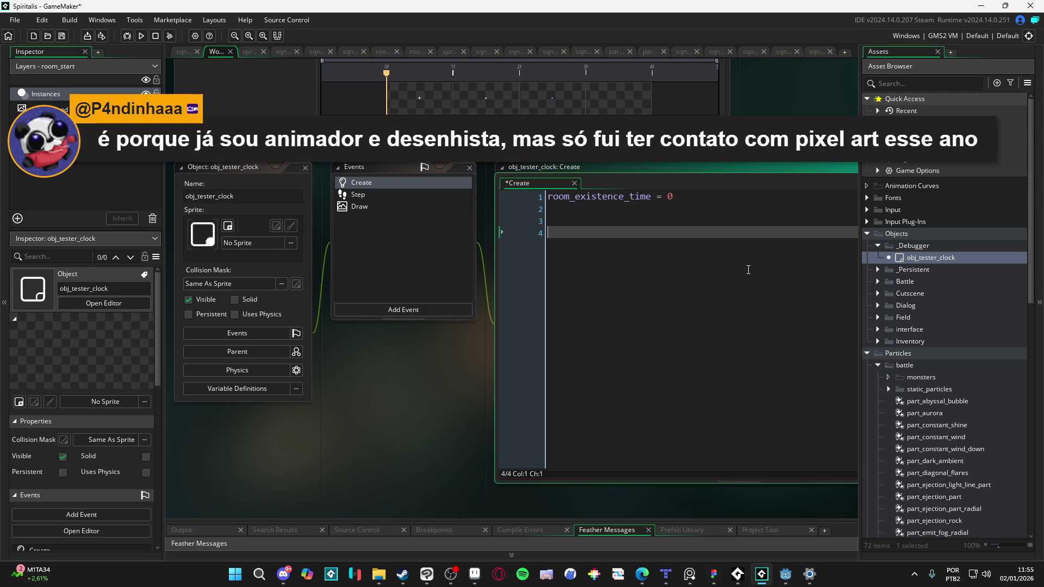
text(ini)
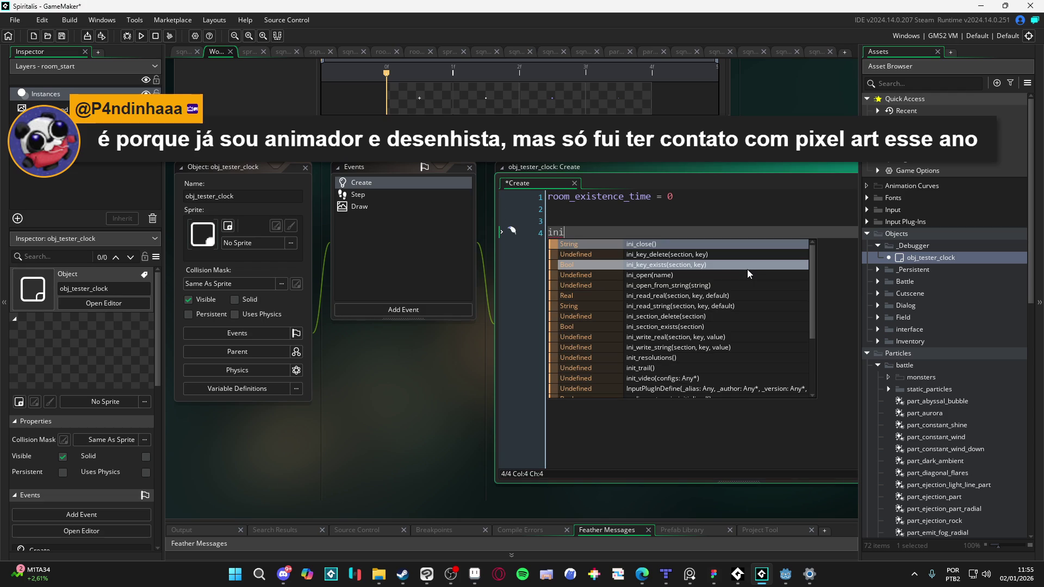
text(_)
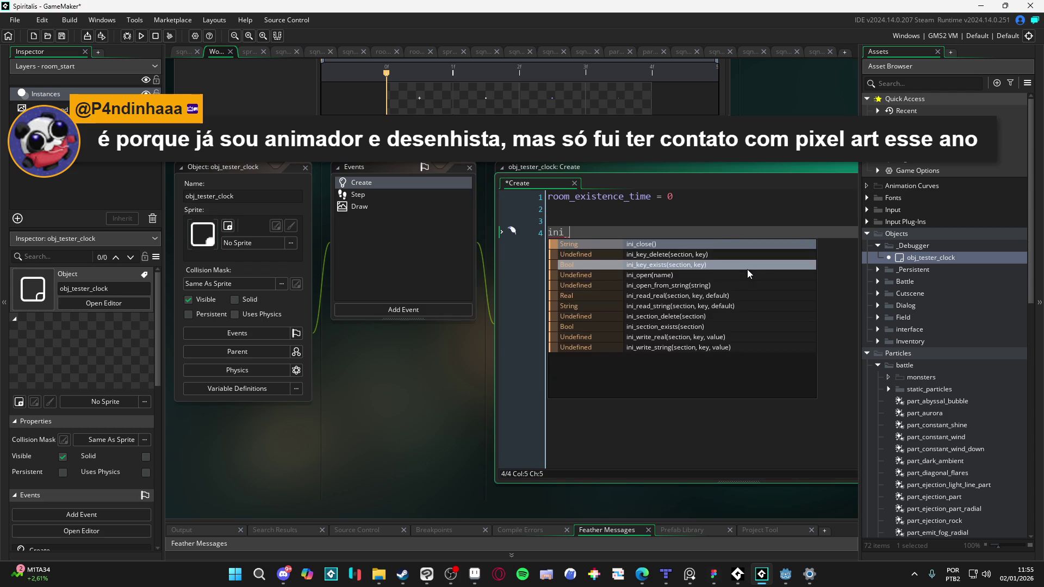
text(w)
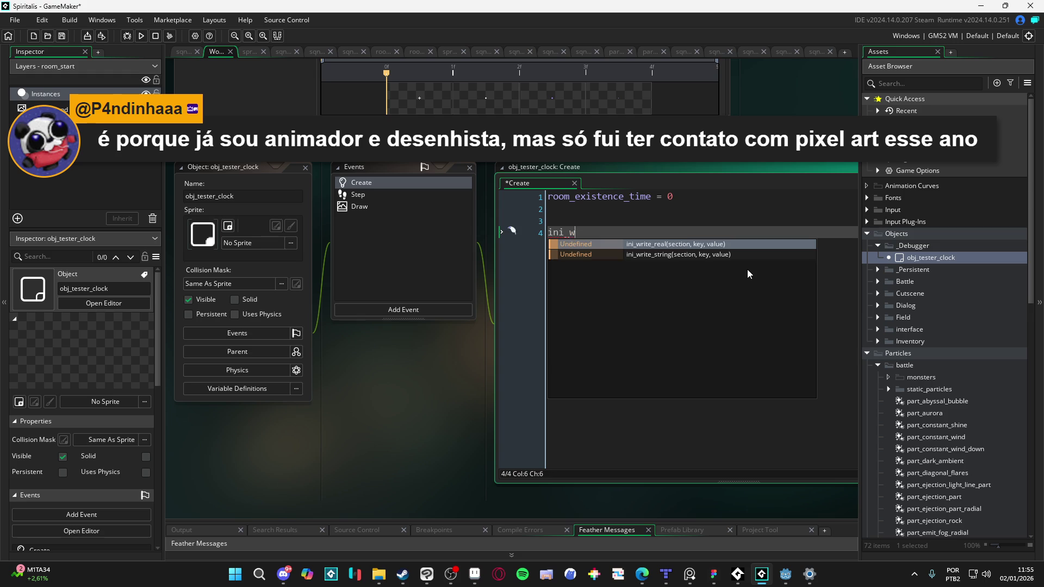
key(Return)
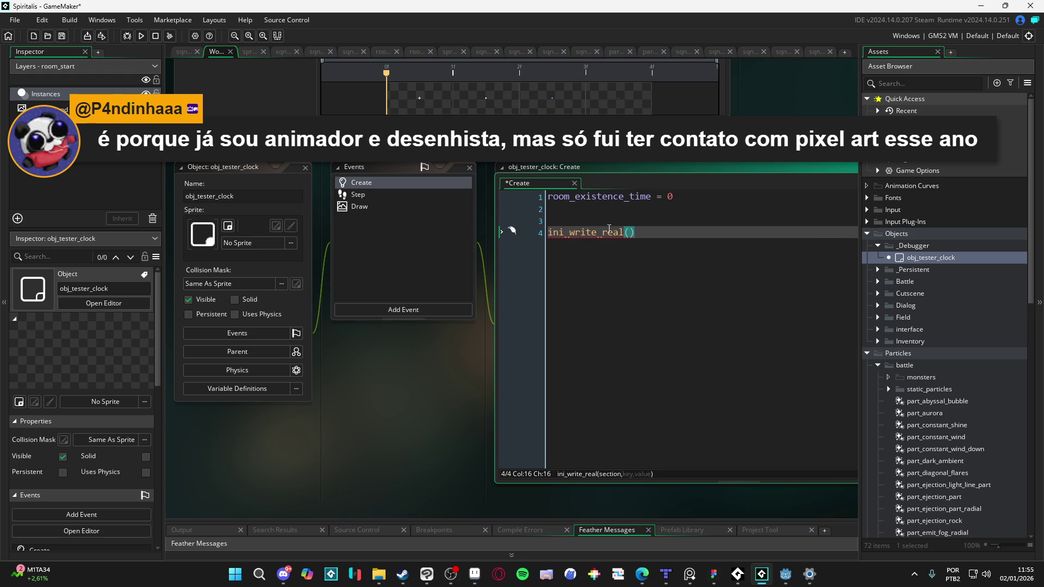
key(Up)
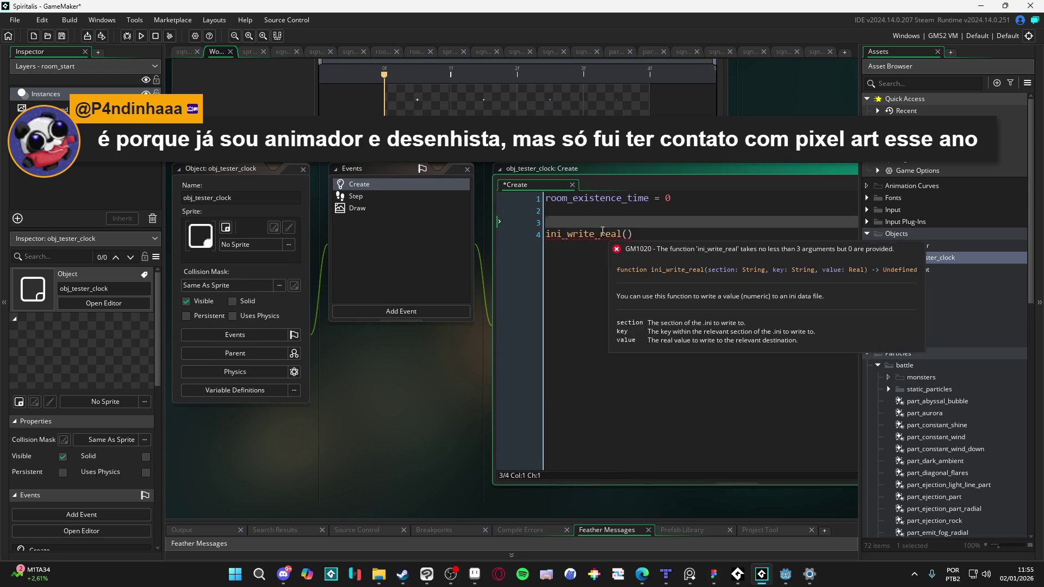
click(601, 234)
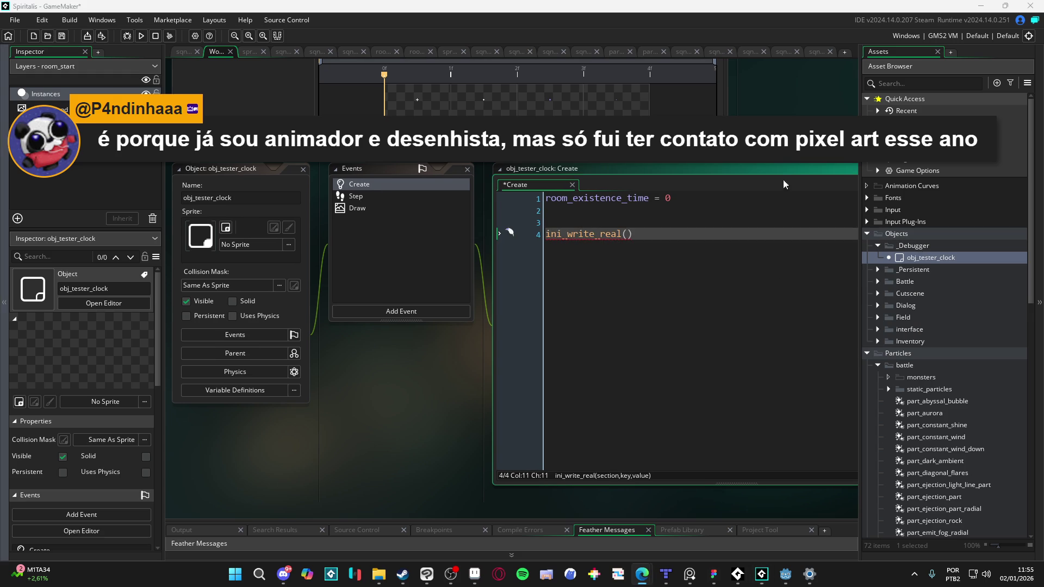
key(F1)
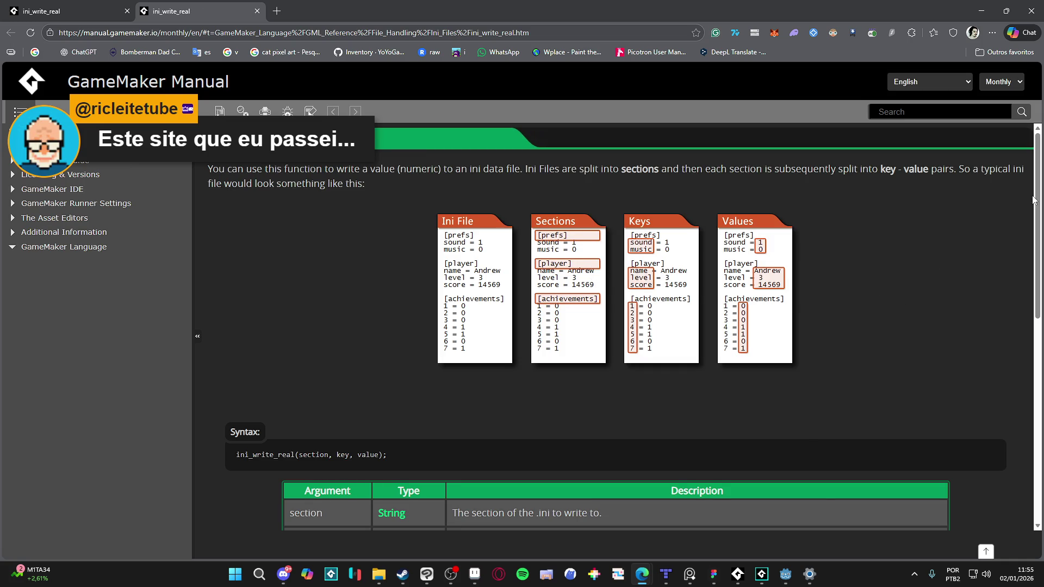
- Go from the ini_write_real page to the INI Files overview and read through it
drag(1034, 200, 1039, 462)
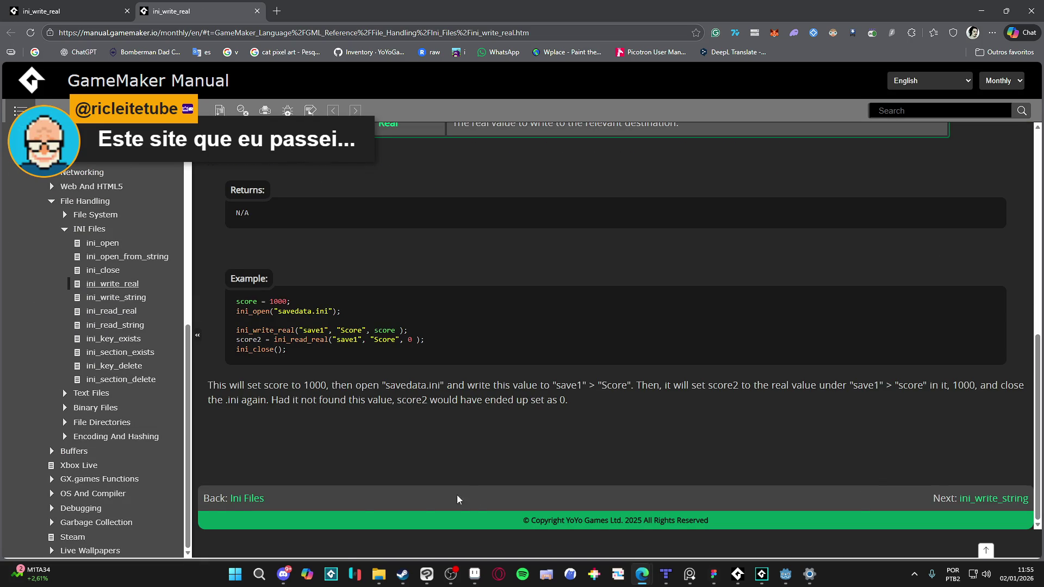
click(247, 499)
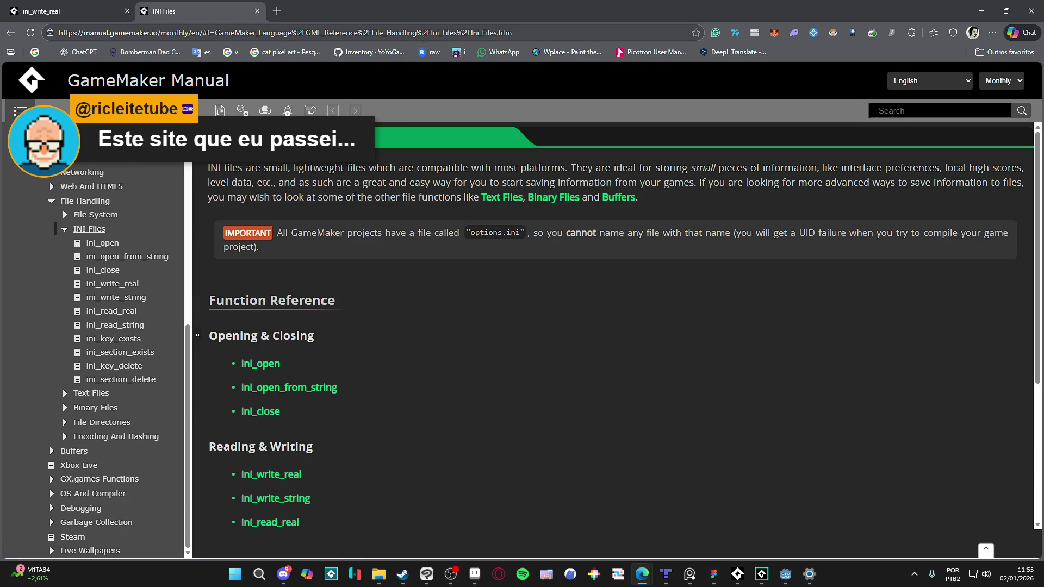
click(423, 34)
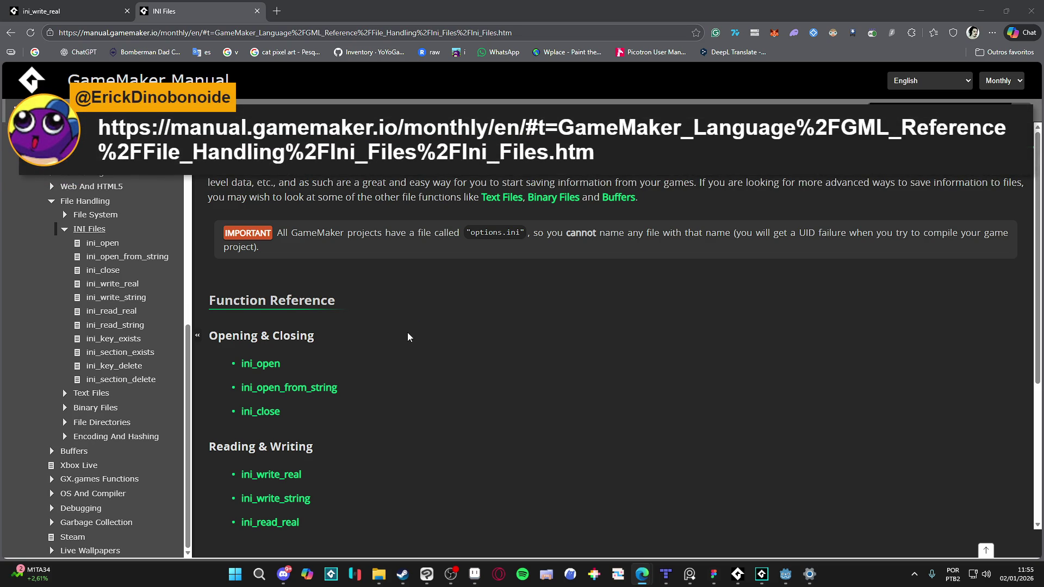
scroll(446, 321, down, 4)
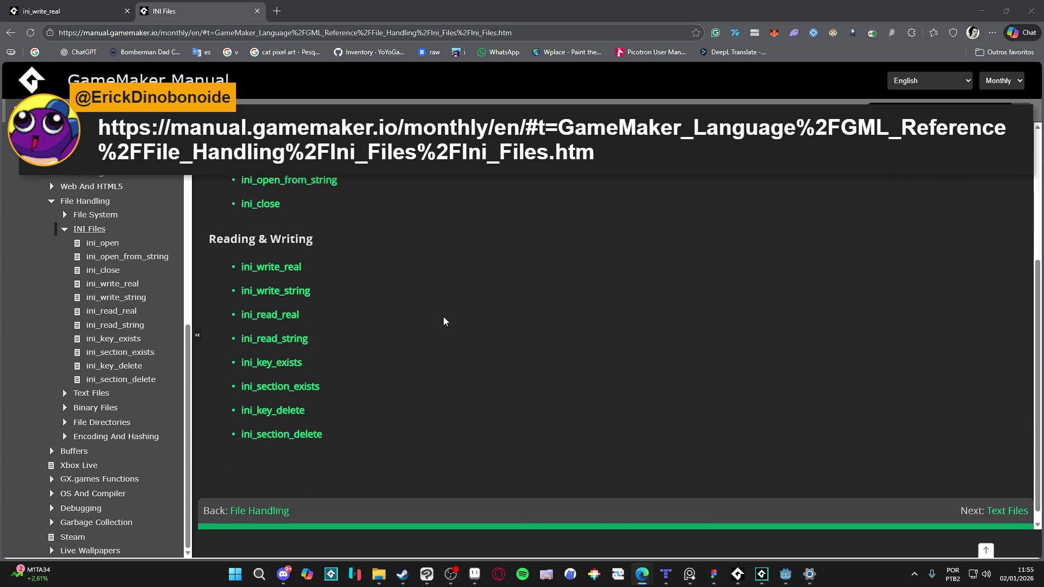
scroll(443, 323, up, 4)
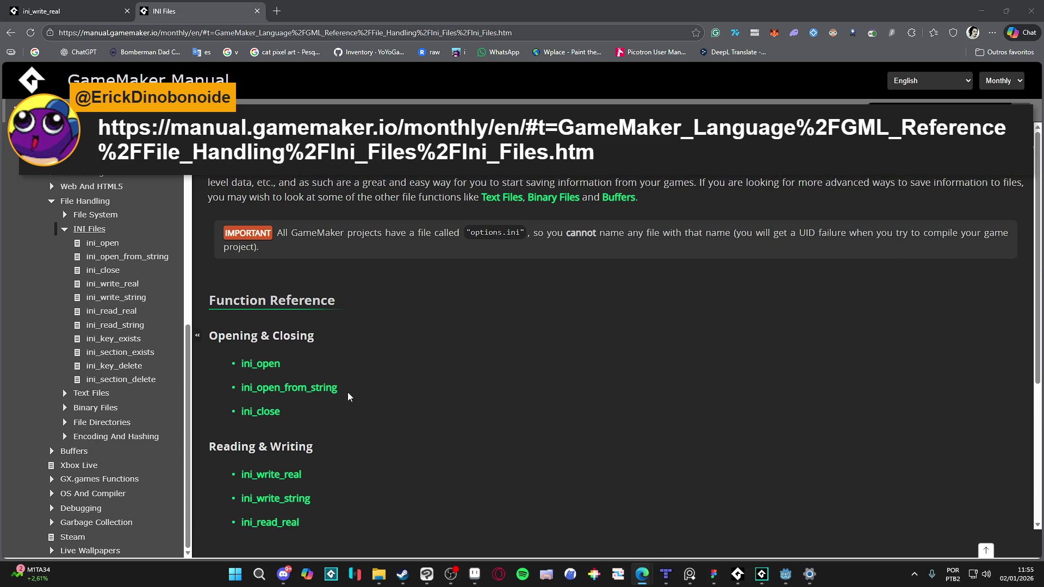
scroll(338, 368, down, 3)
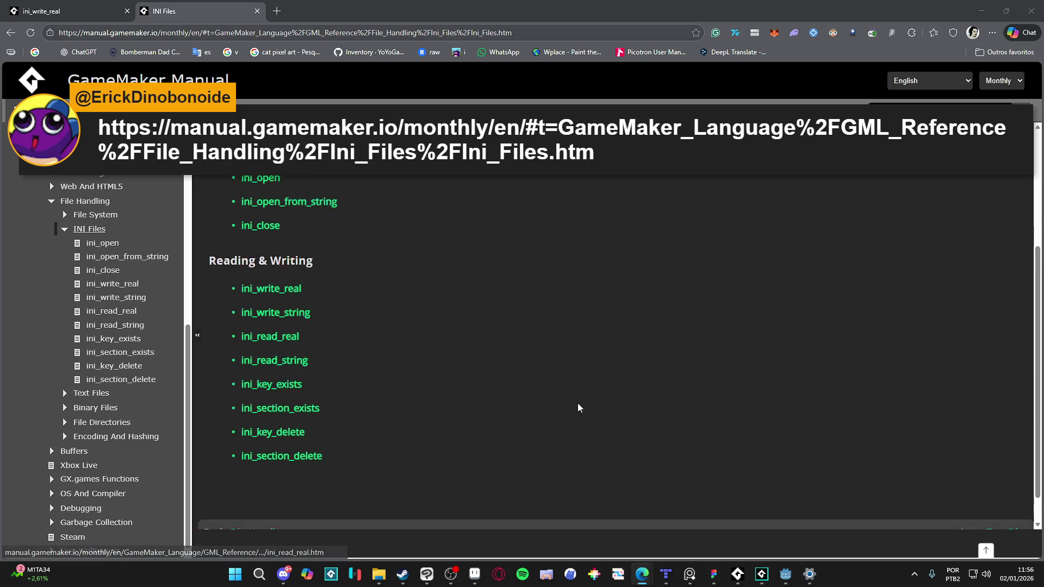
scroll(578, 408, up, 3)
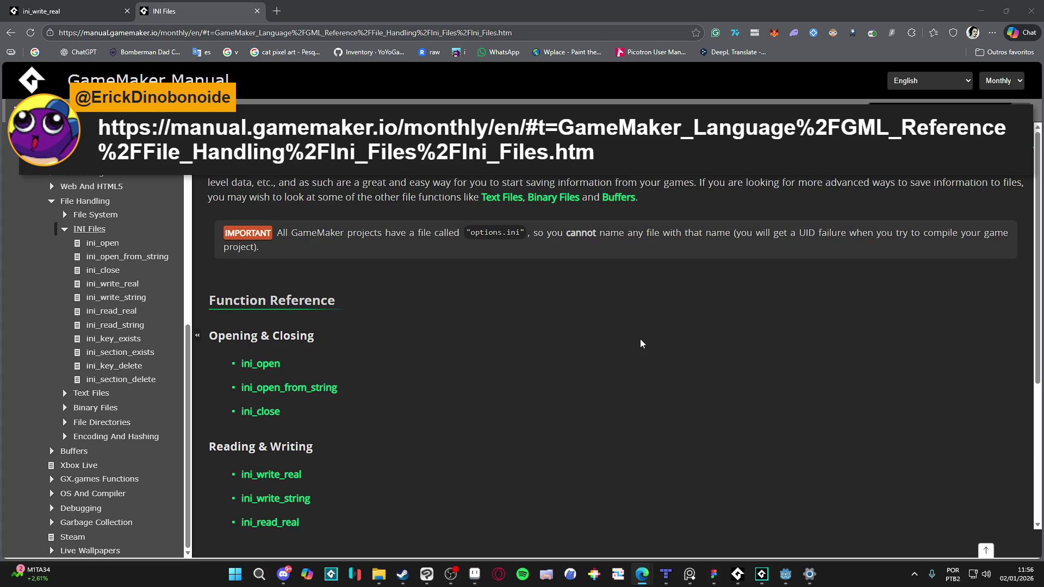
scroll(639, 338, down, 4)
scroll(636, 333, up, 4)
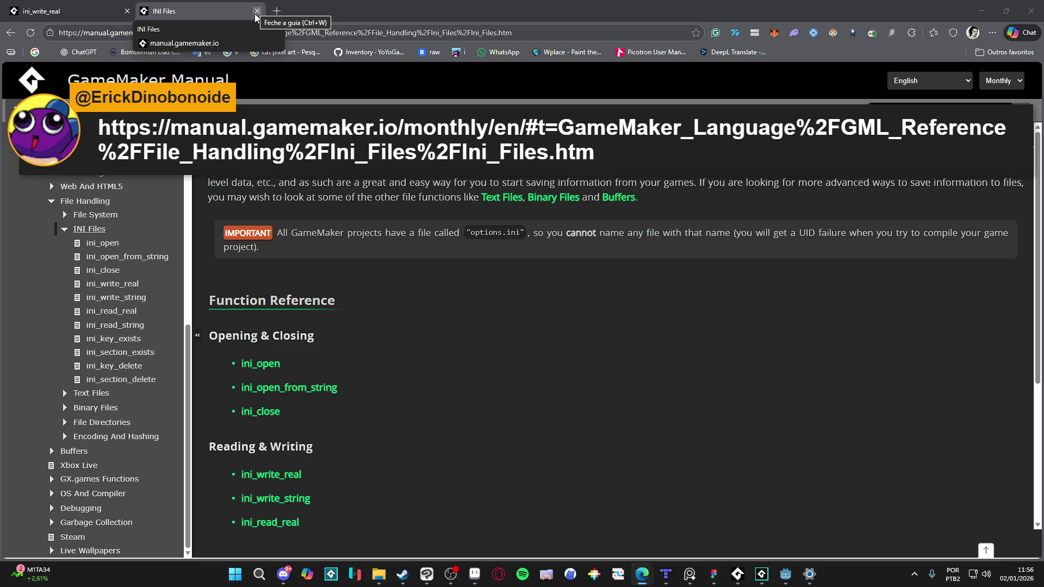
- Close the INI Files page and return to the Aseprite animation
click(257, 10)
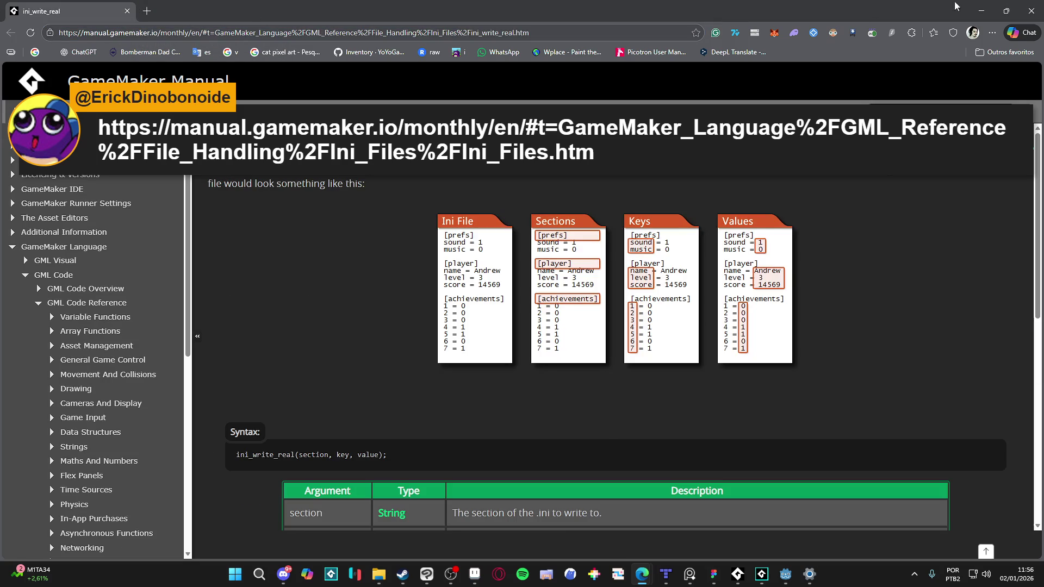
key(alt+Tab)
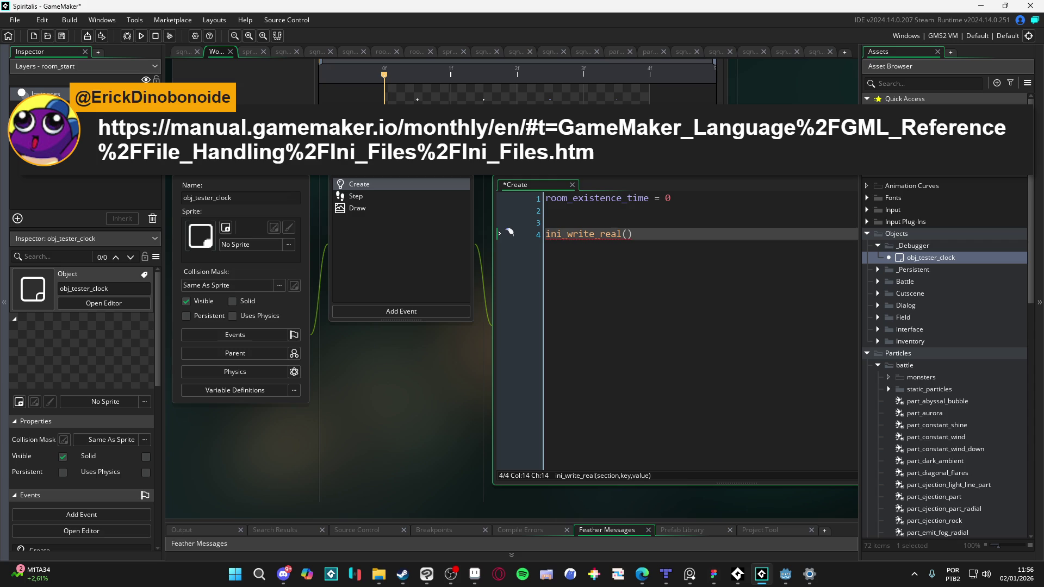
click(475, 581)
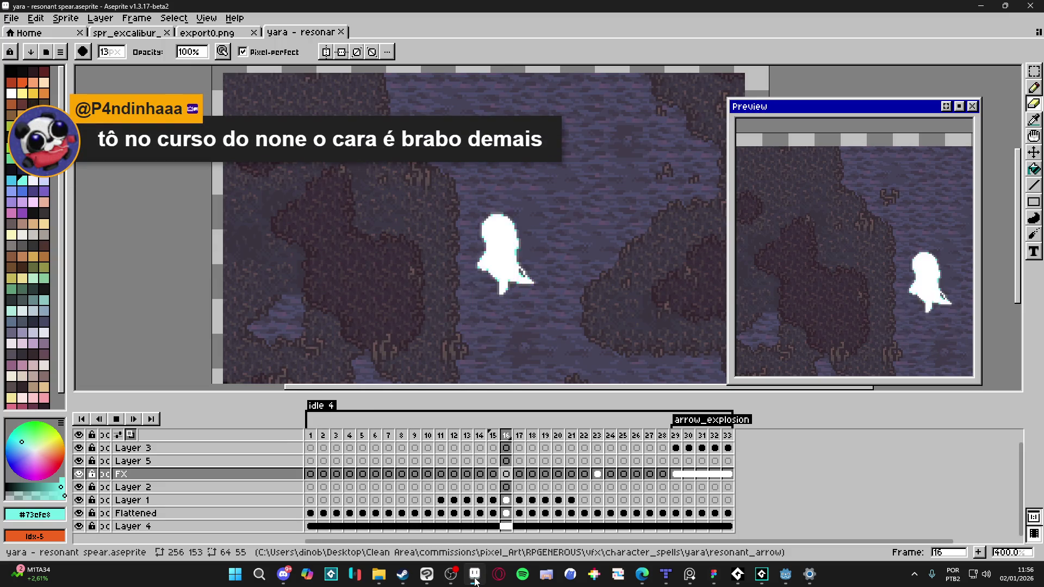